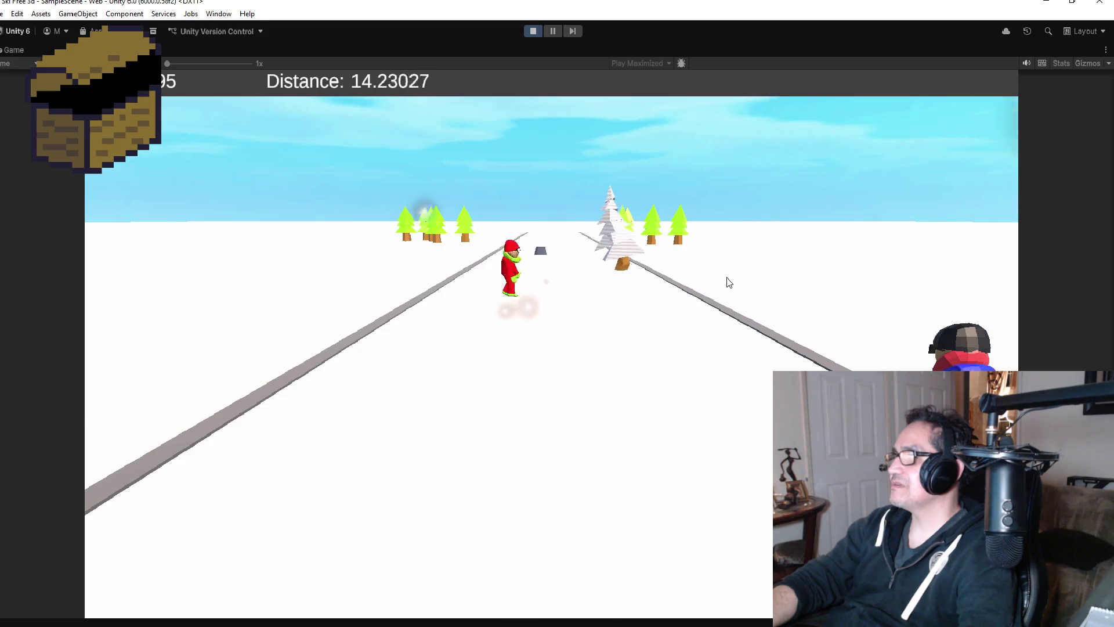
Restart the ski test run and steer the skier left and right down the slope
click(531, 31)
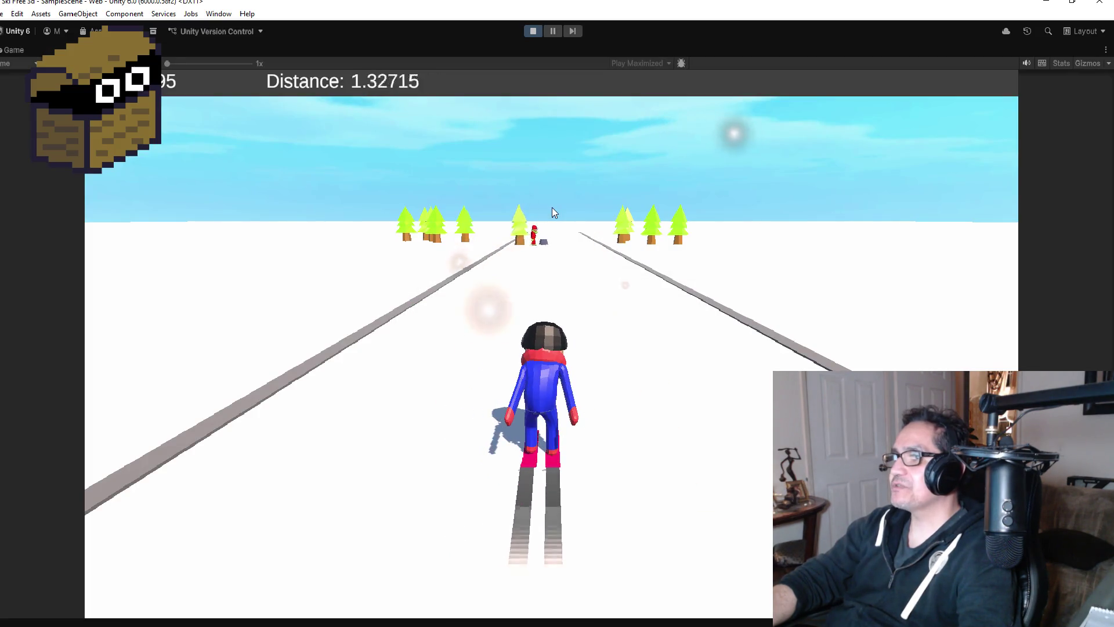
key(Left)
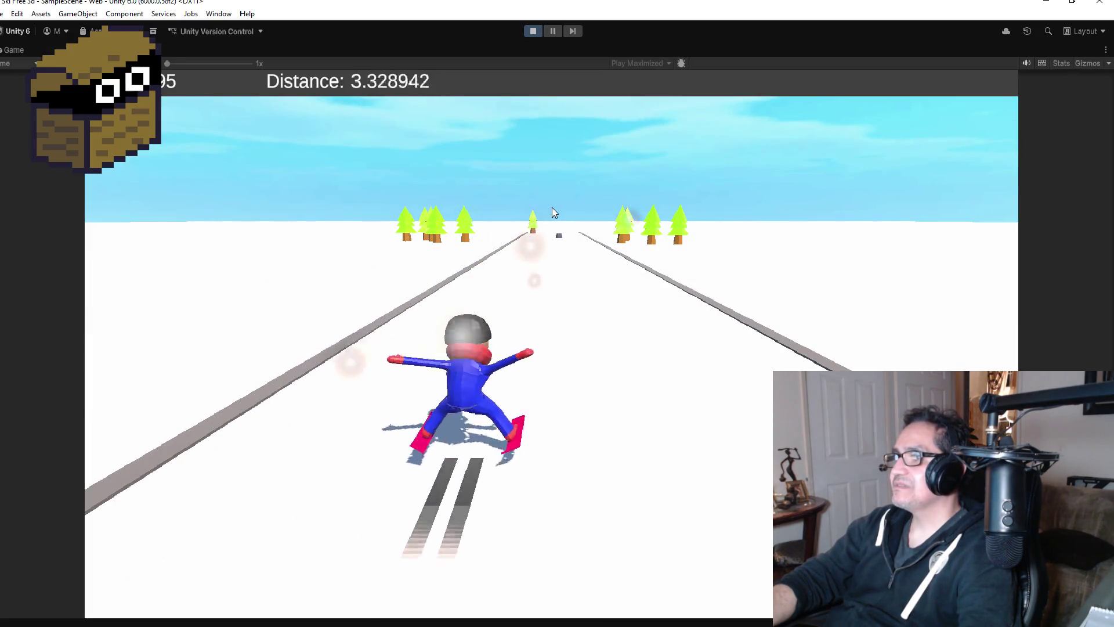
key(Right)
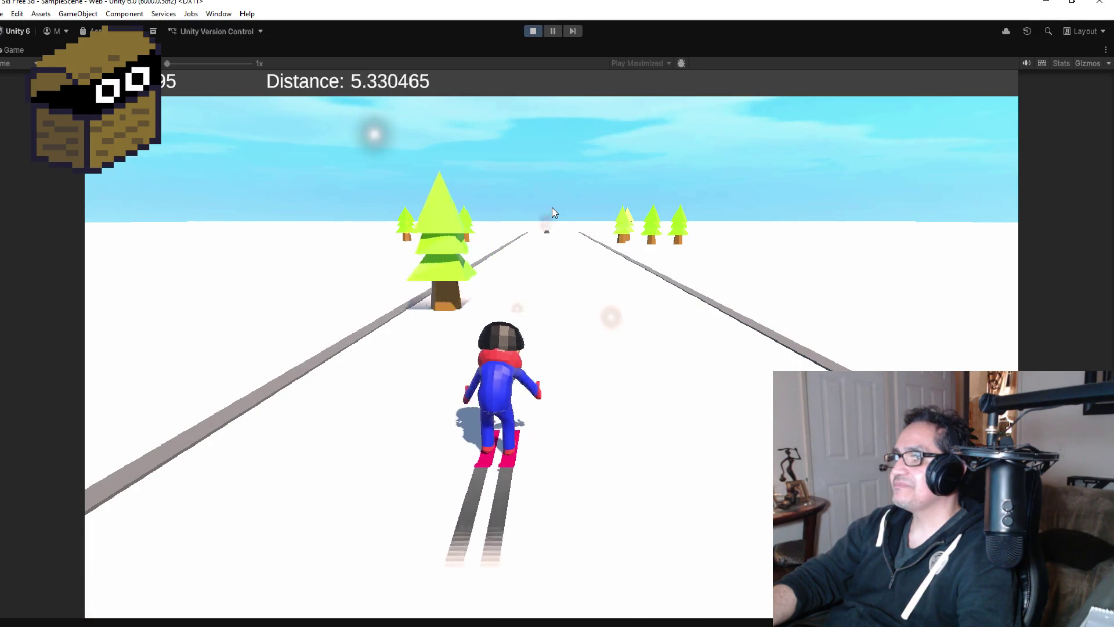
key(Left)
key(Right)
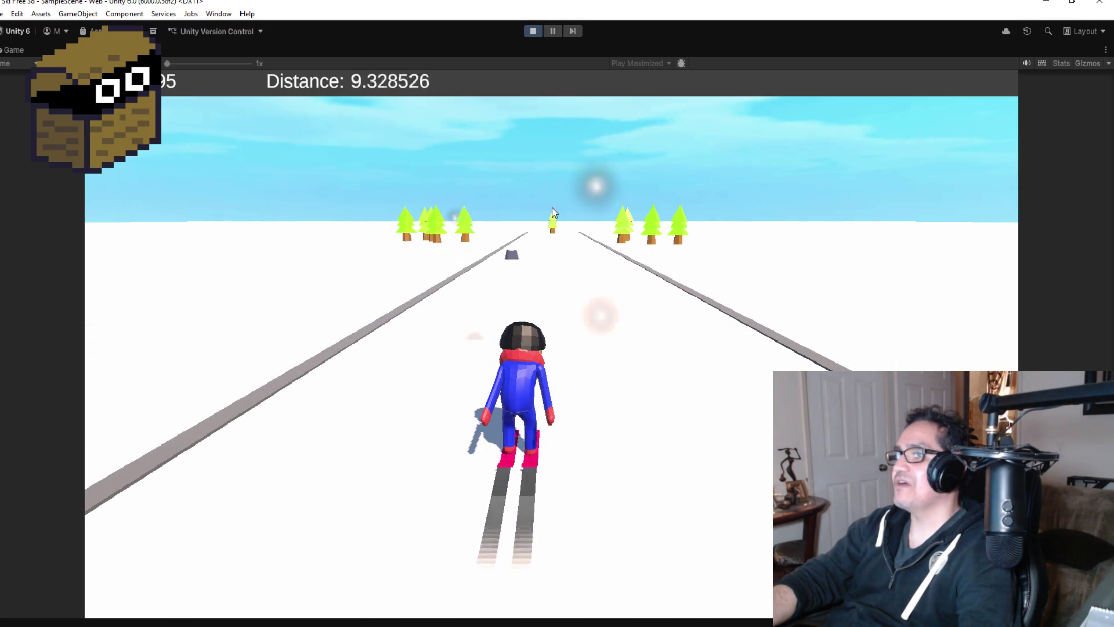
key(Left)
key(Right)
key(Left)
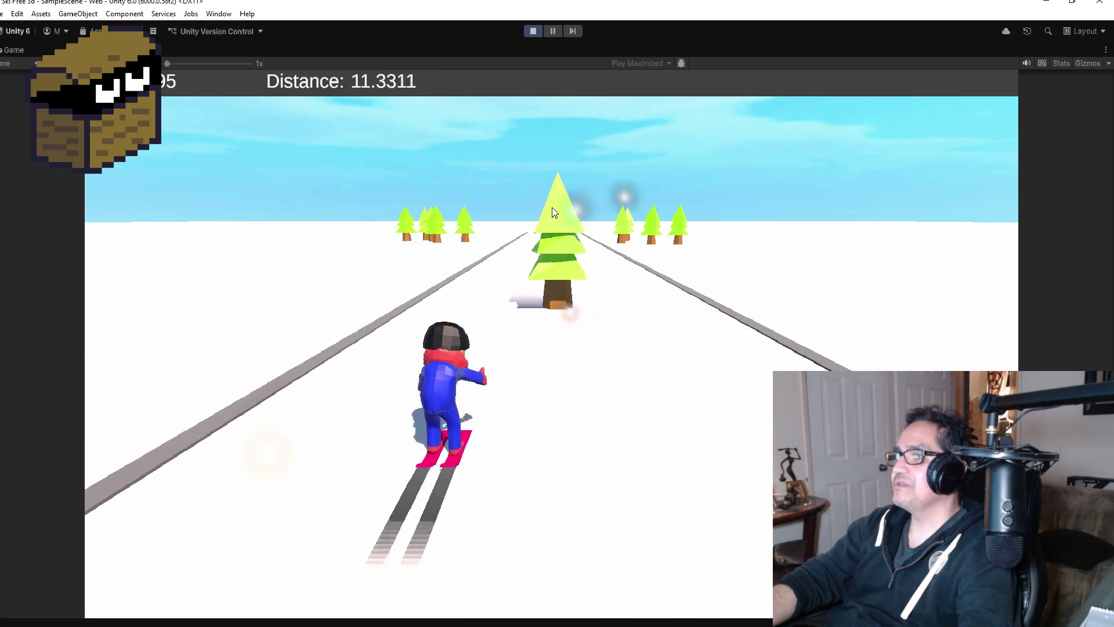
Keep steering, jump an obstacle, crash into a snowy tree, then stop Play mode
key(Right)
key(Left)
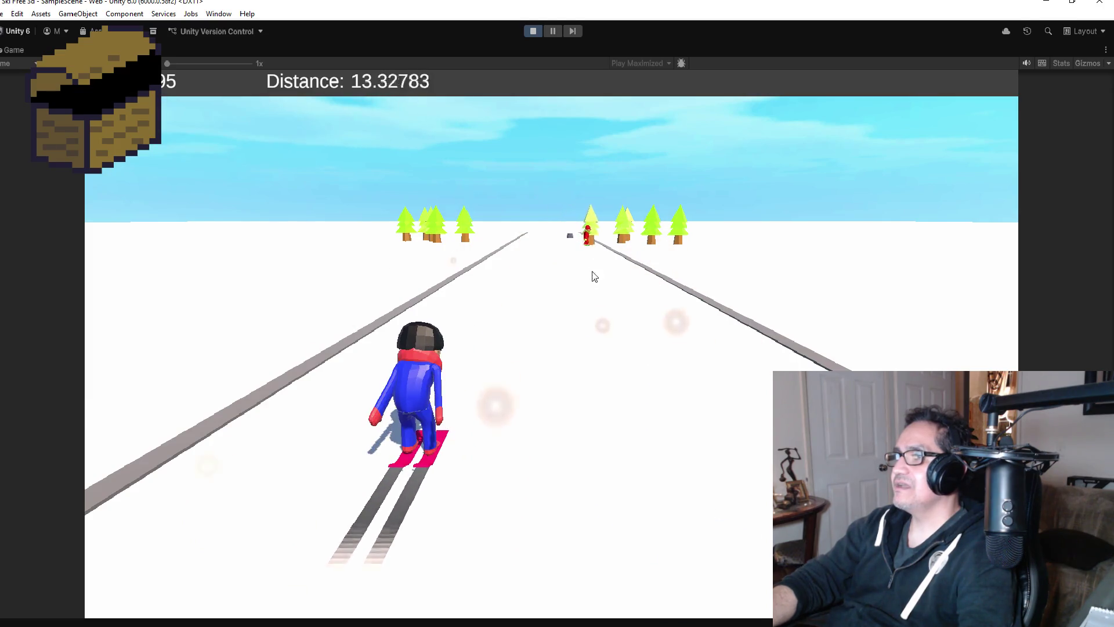
key(Right)
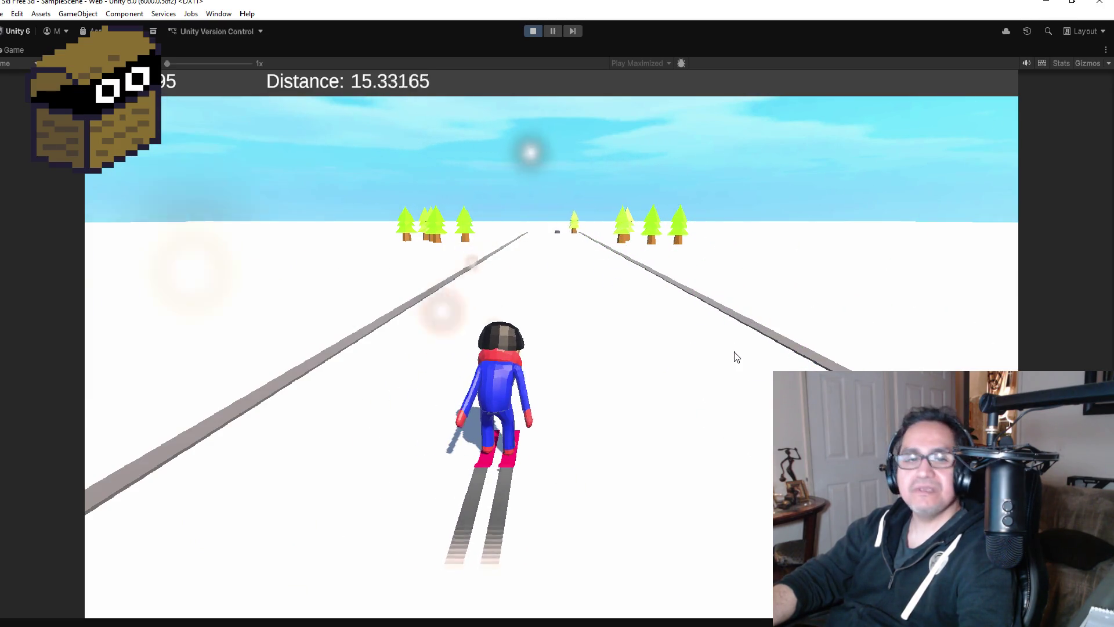
key(space)
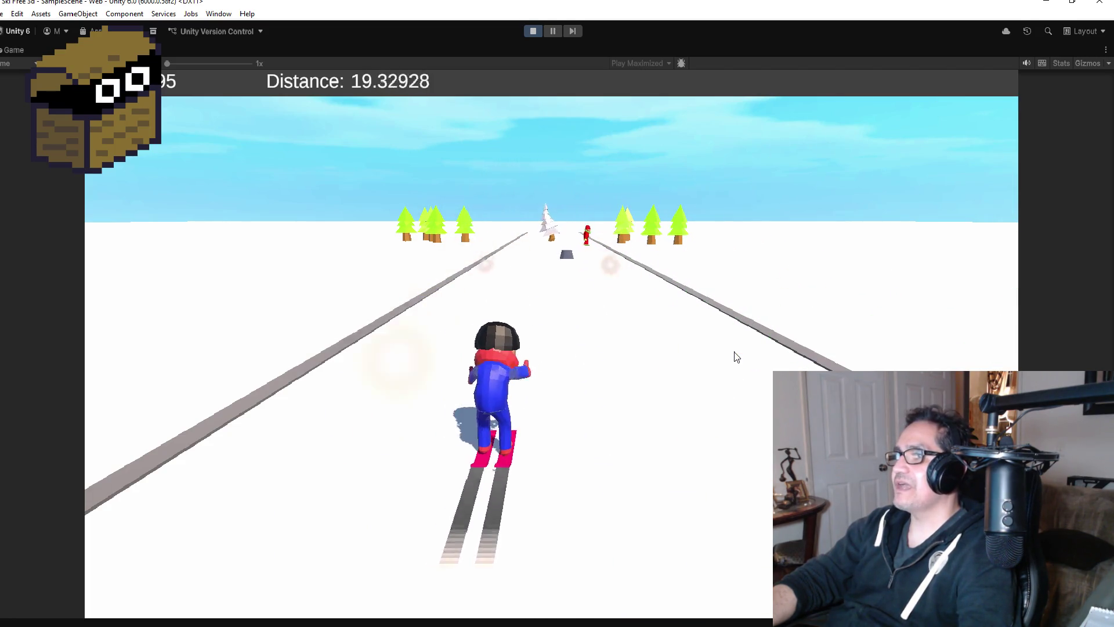
key(Right)
key(Left)
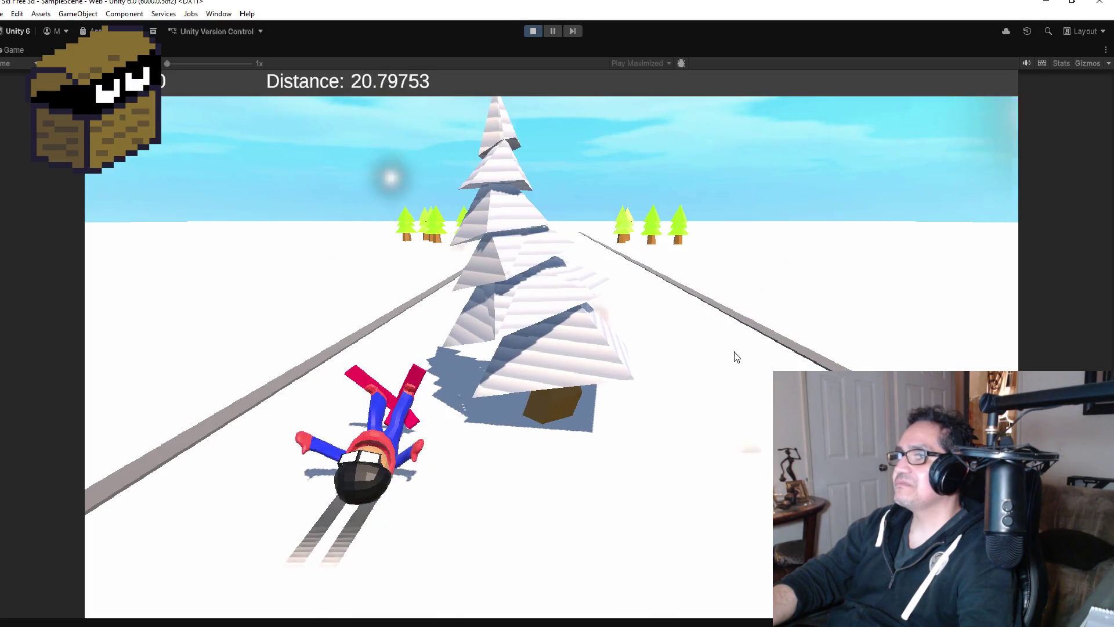
click(533, 31)
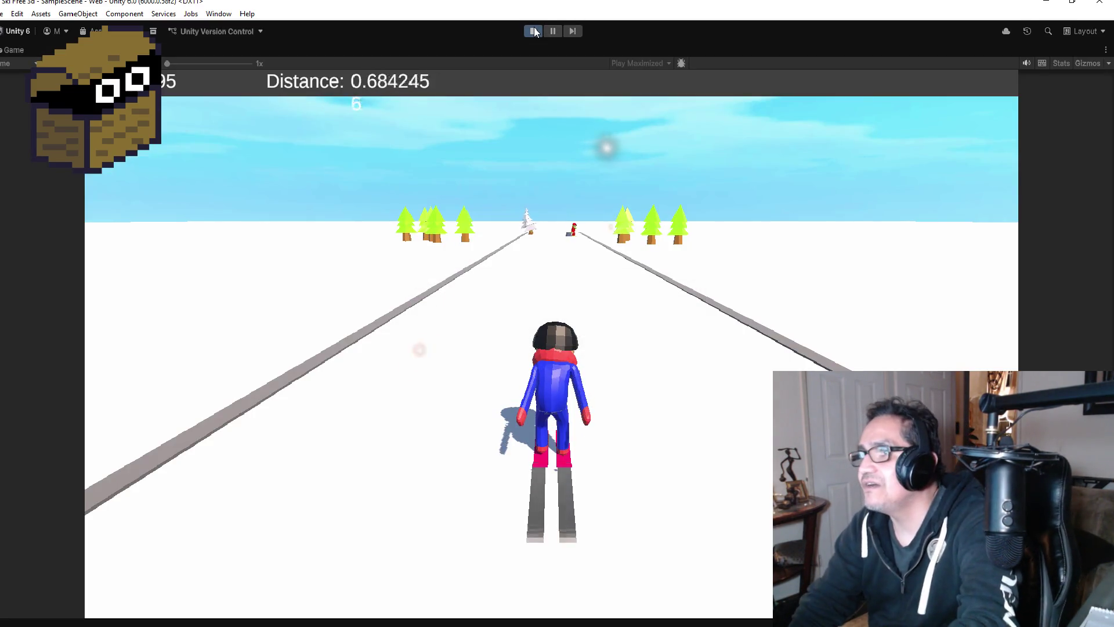
Steer the skier past trees and jump over a rock and a tree
key(Left)
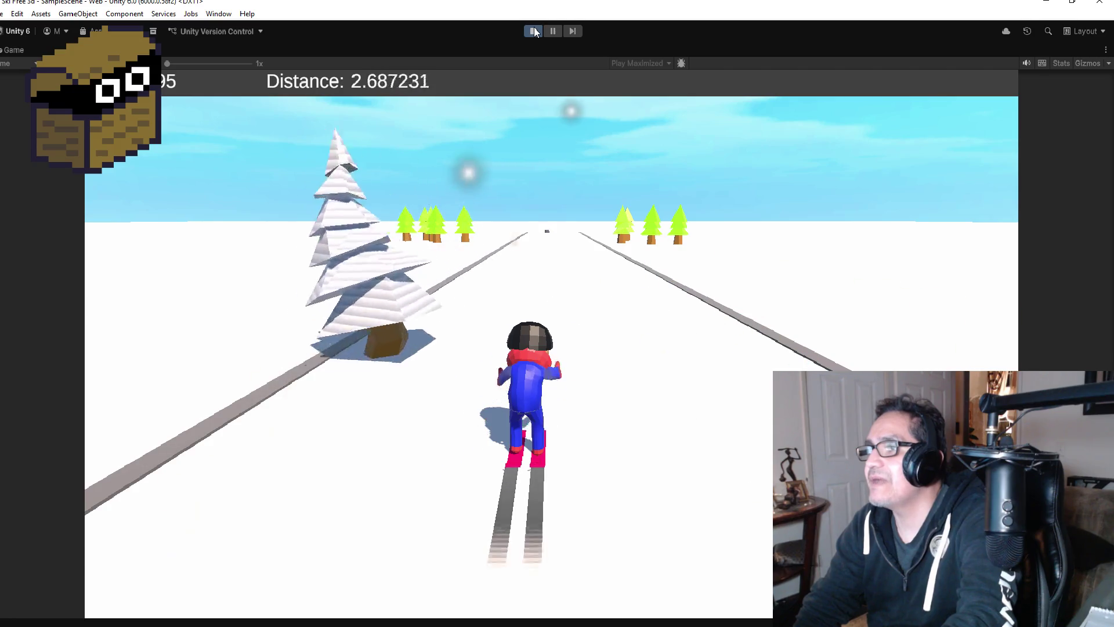
key(Right)
key(Right)
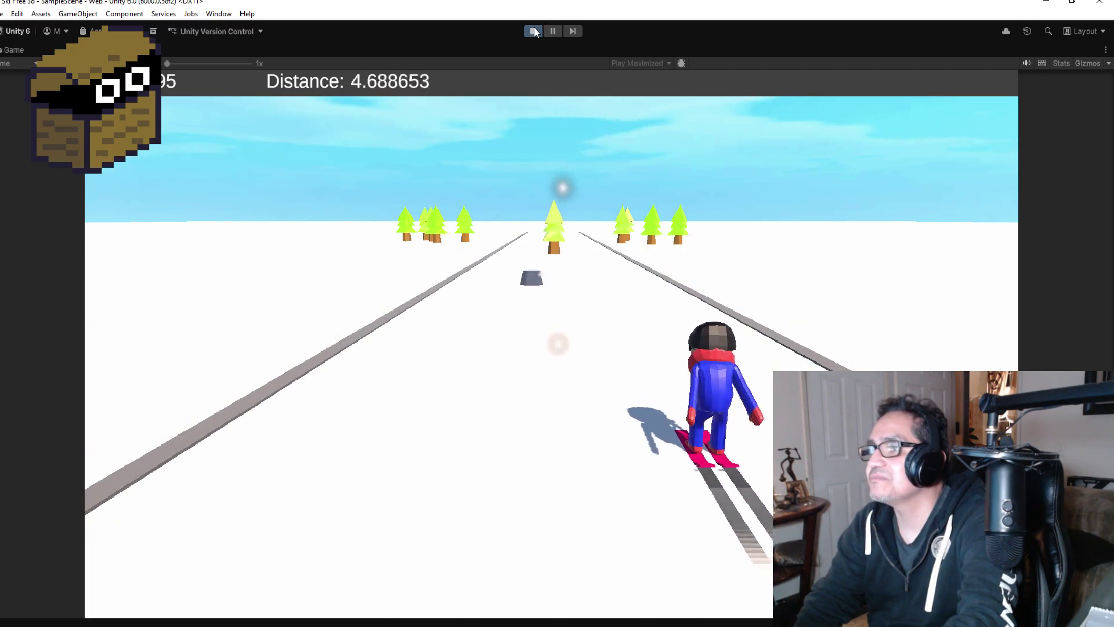
key(Left)
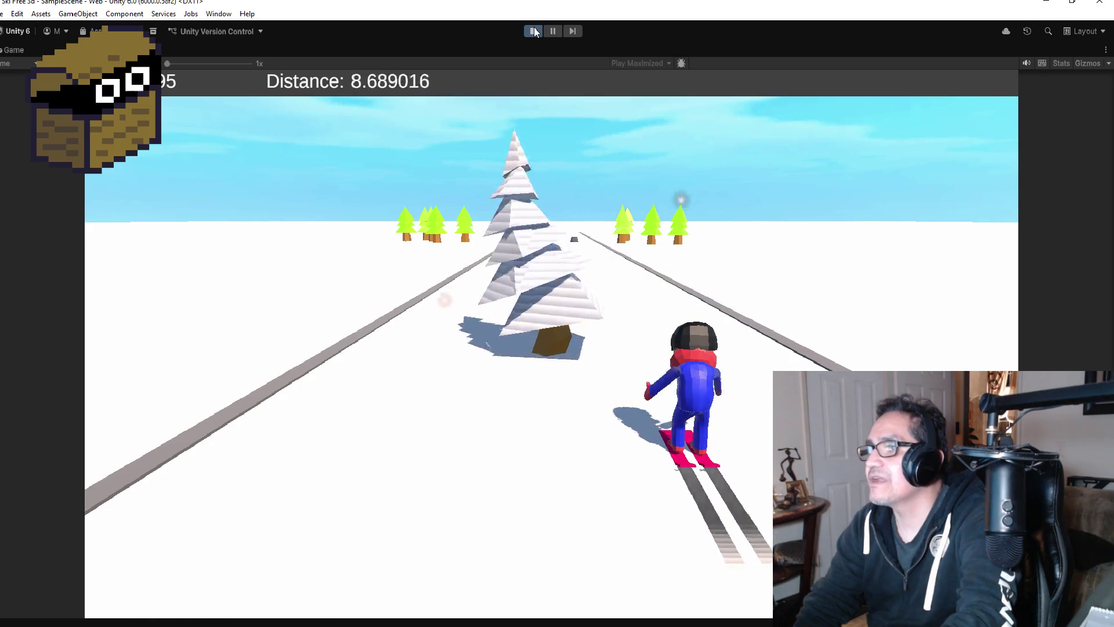
key(Right)
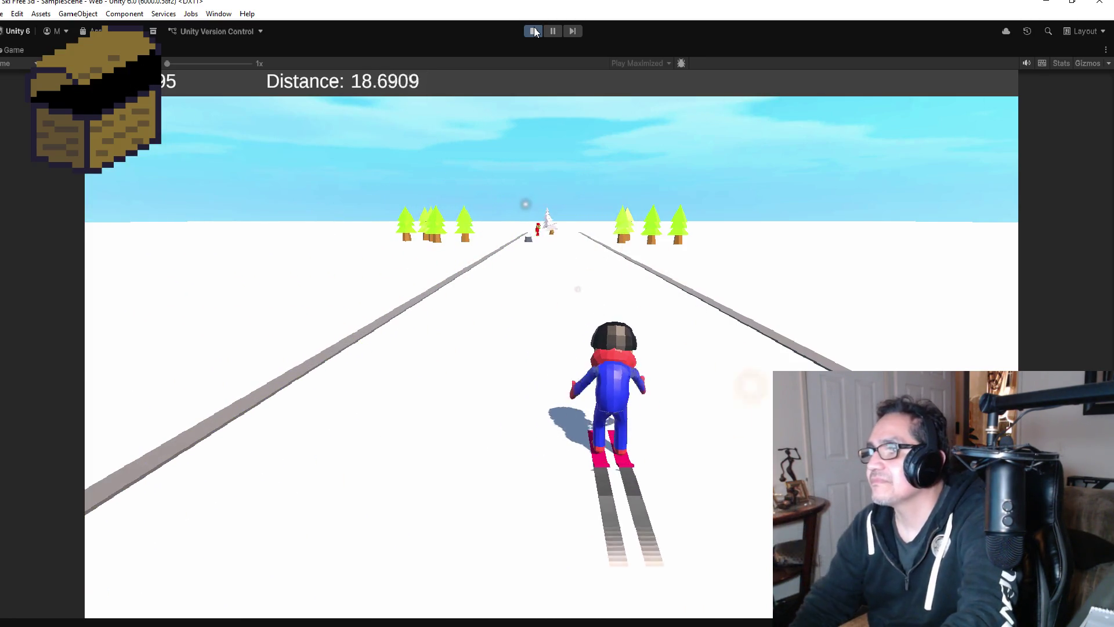
key(Right)
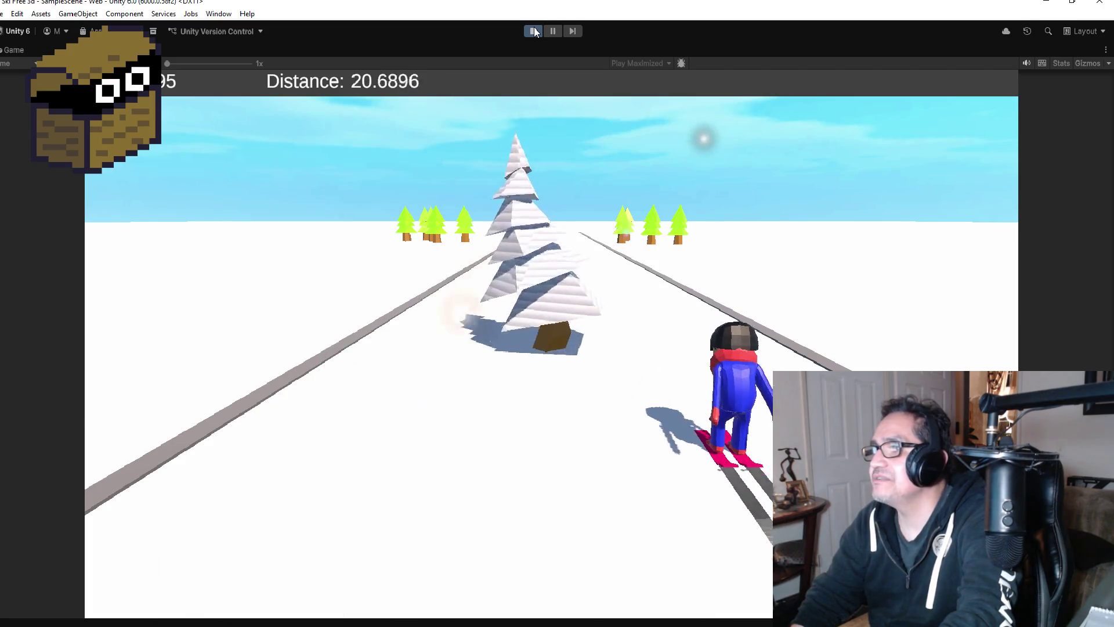
key(Left)
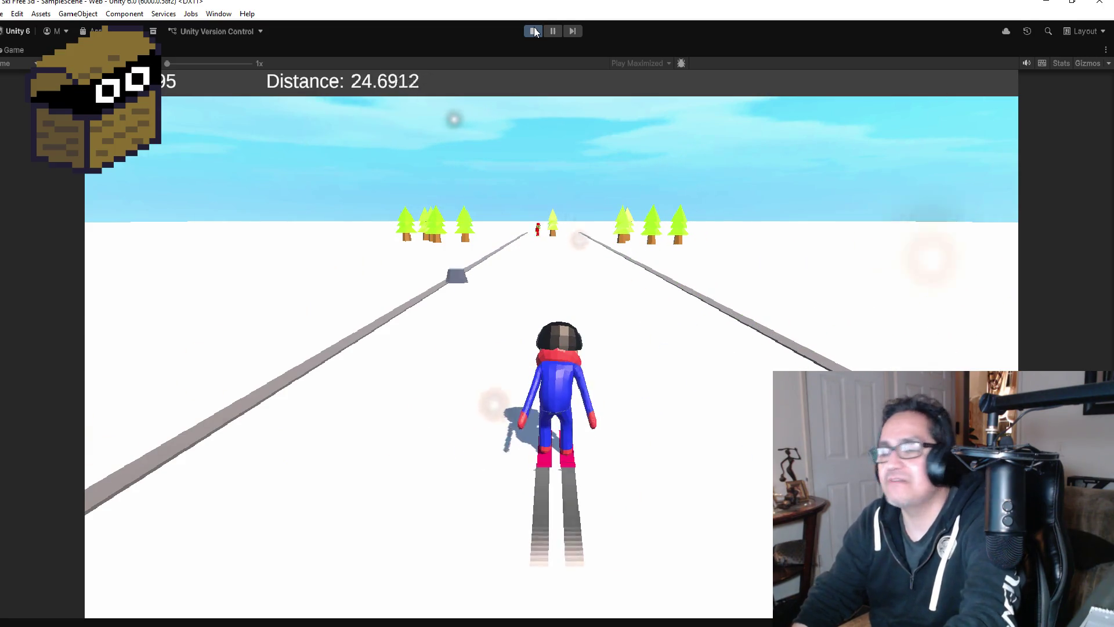
key(Right)
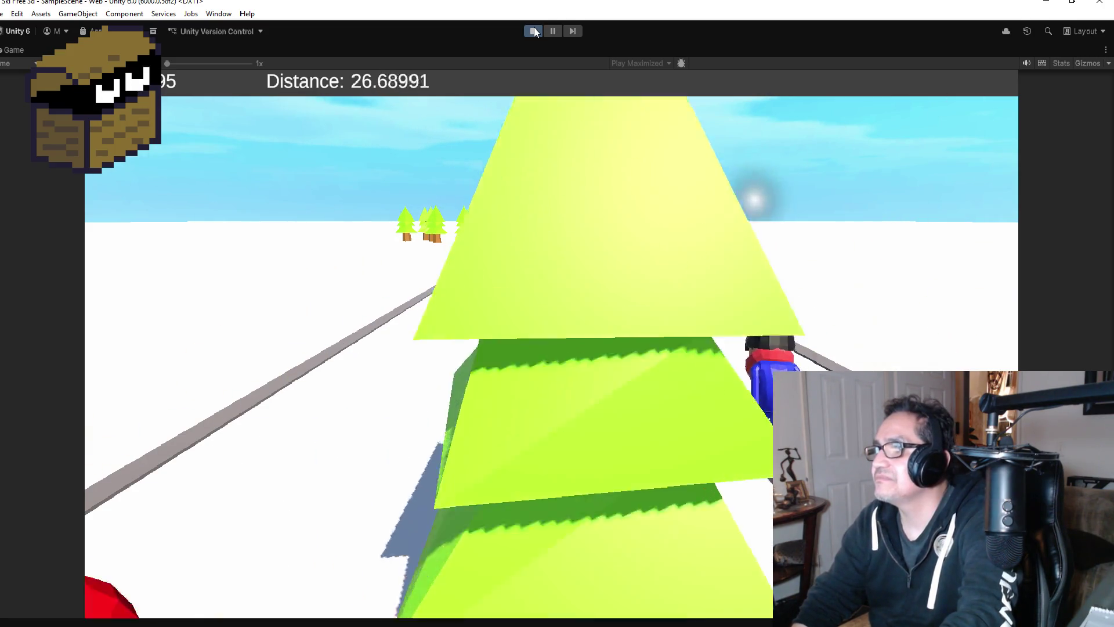
key(Left)
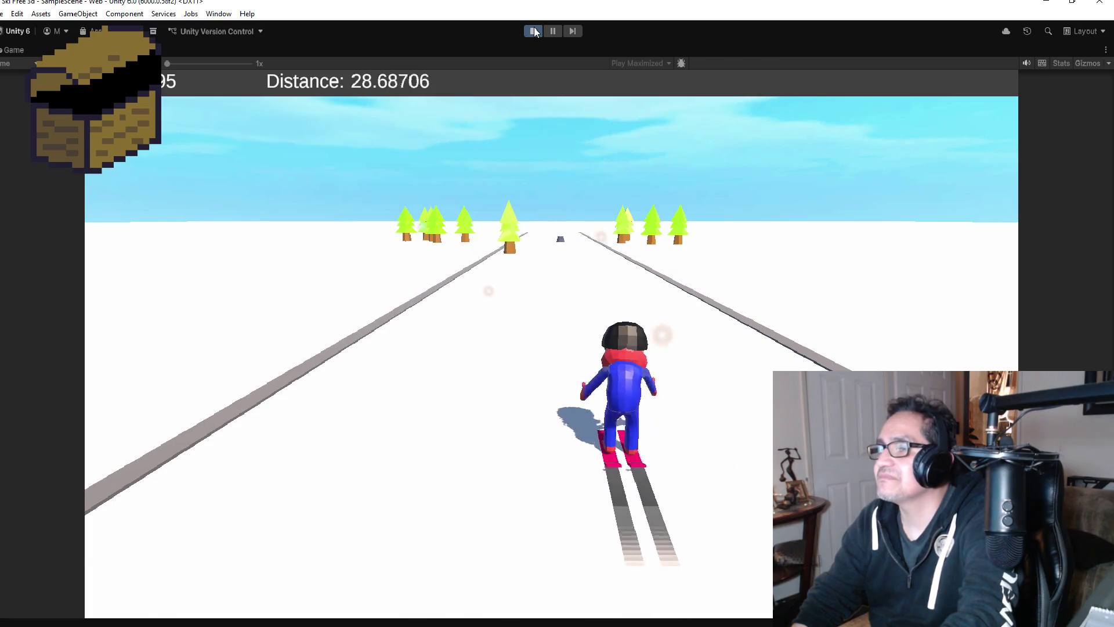
key(space)
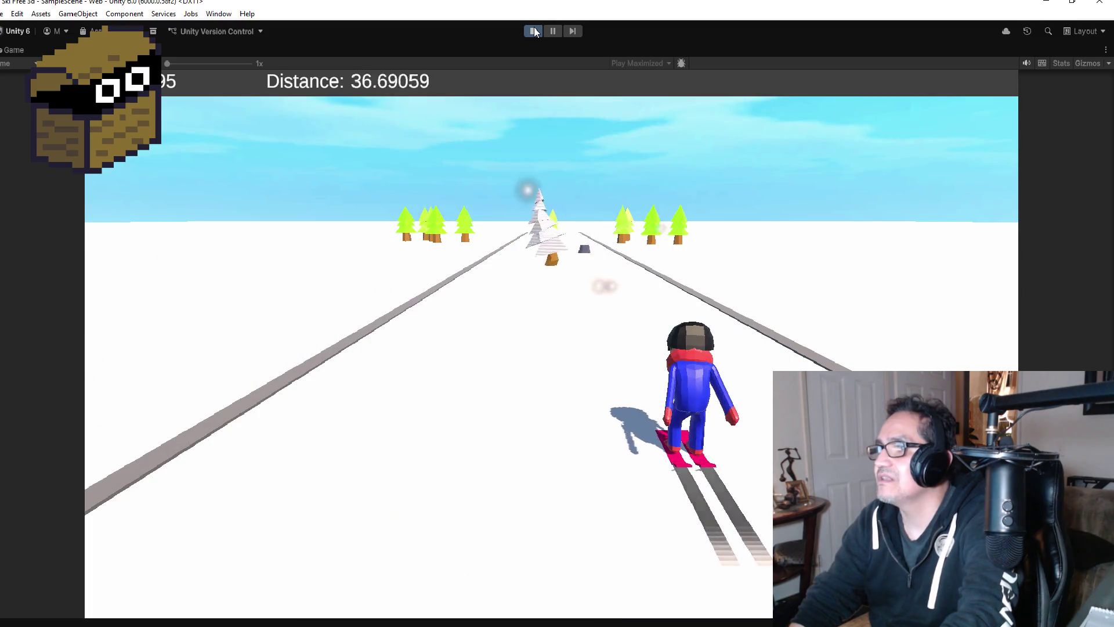
key(space)
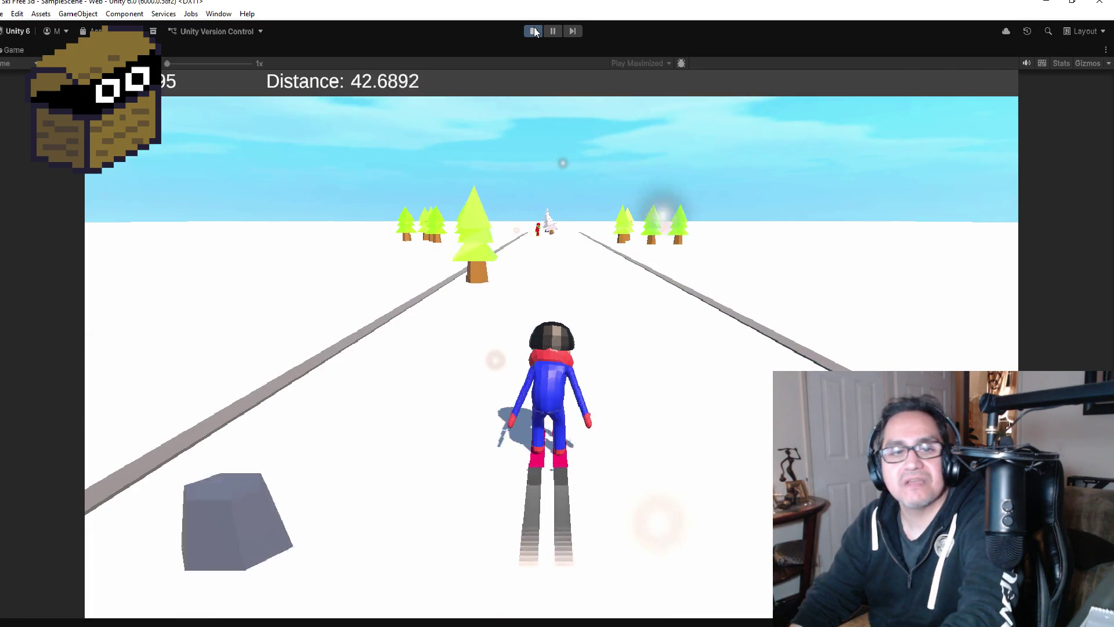
Weave the skier between the right edge and the centre of the slope
key(Right)
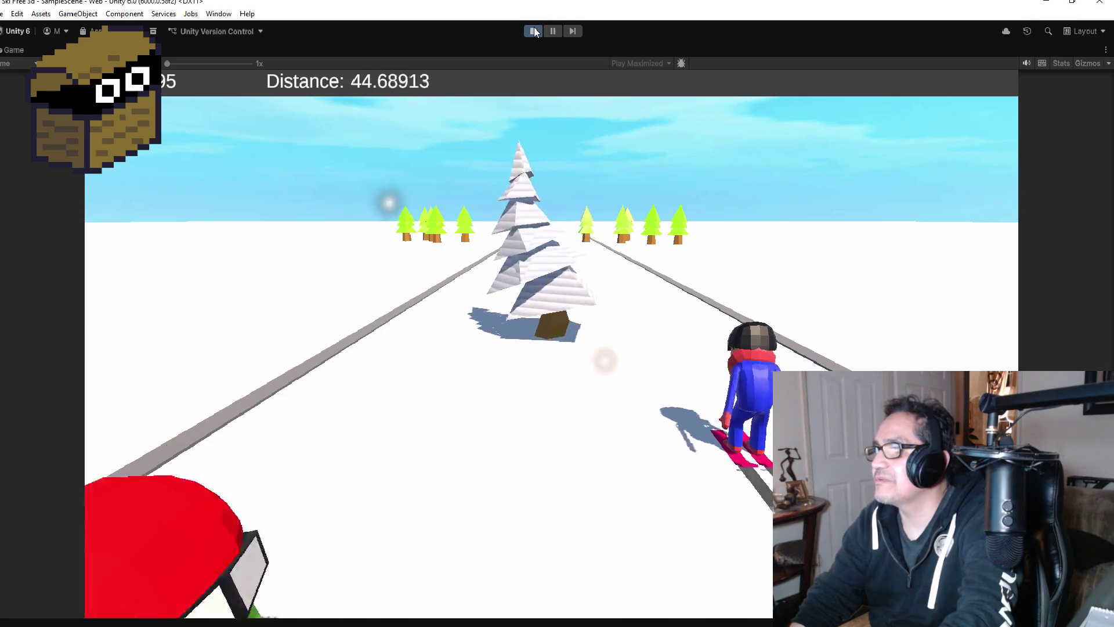
key(Left)
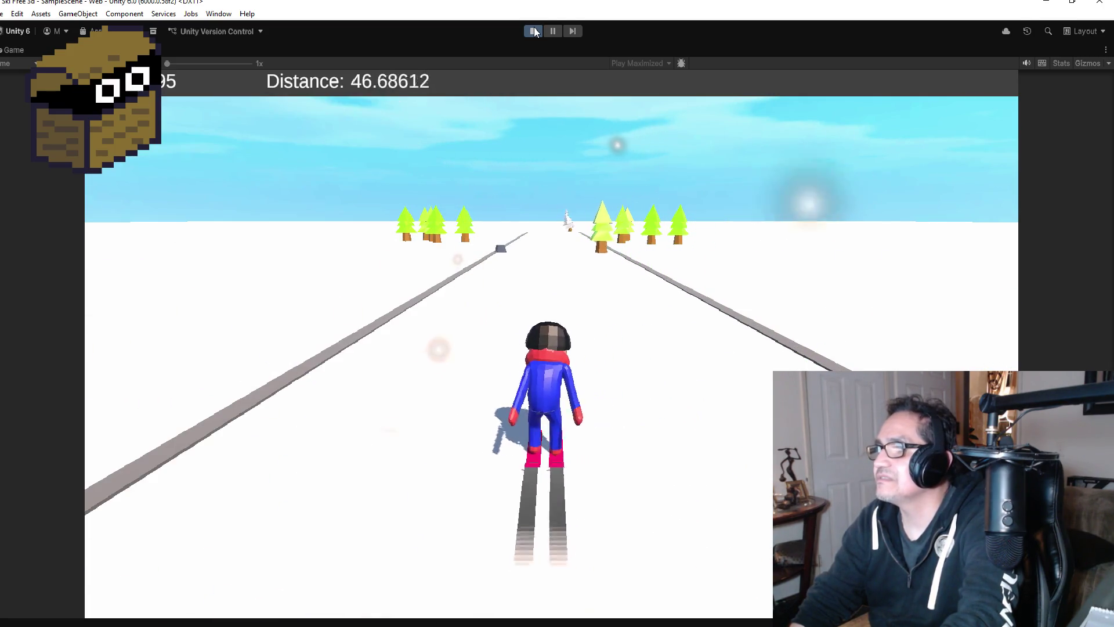
key(Right)
key(Left)
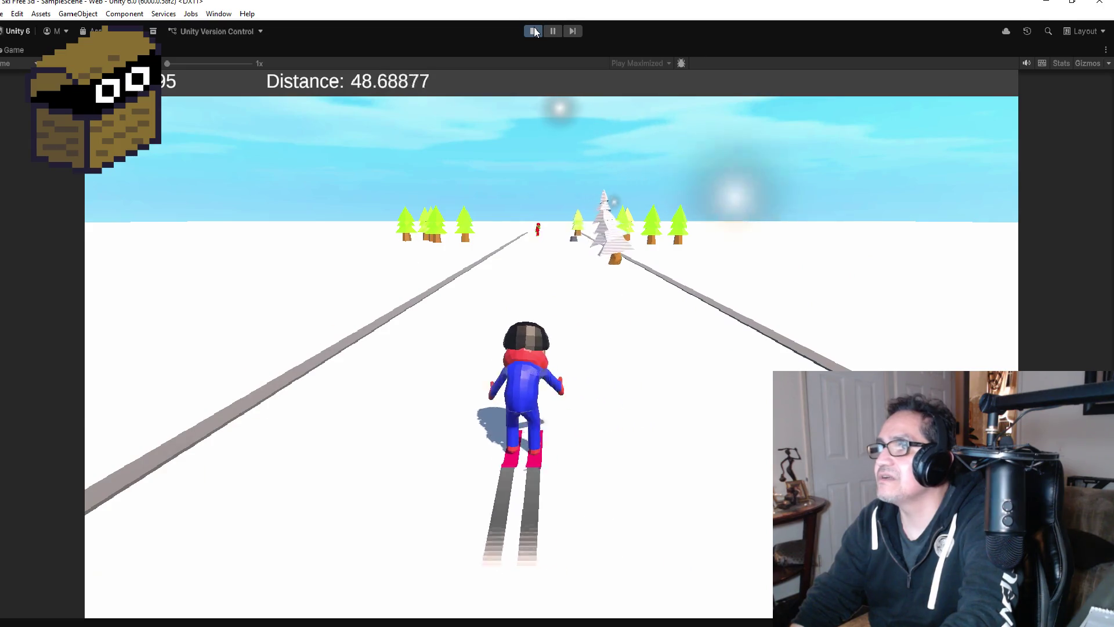
key(Right)
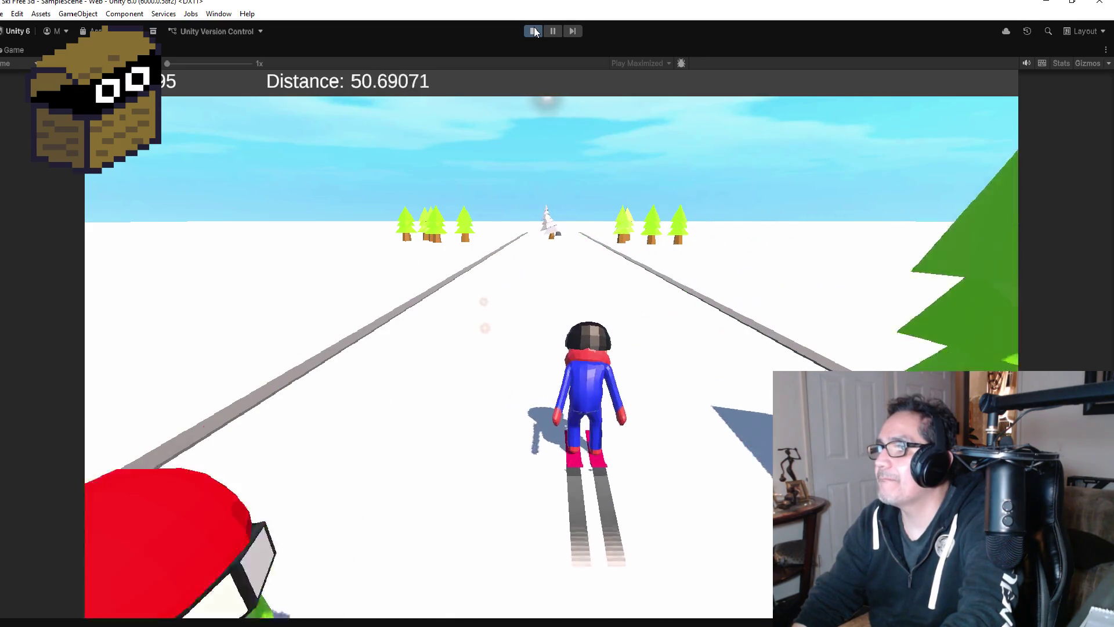
key(Right)
key(Left)
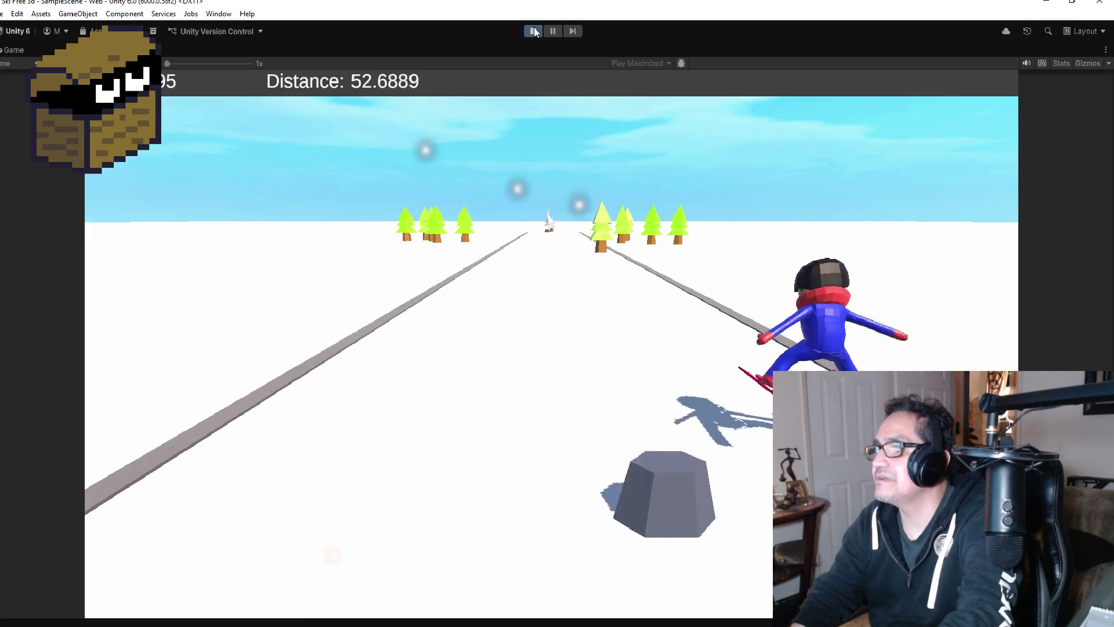
key(Right)
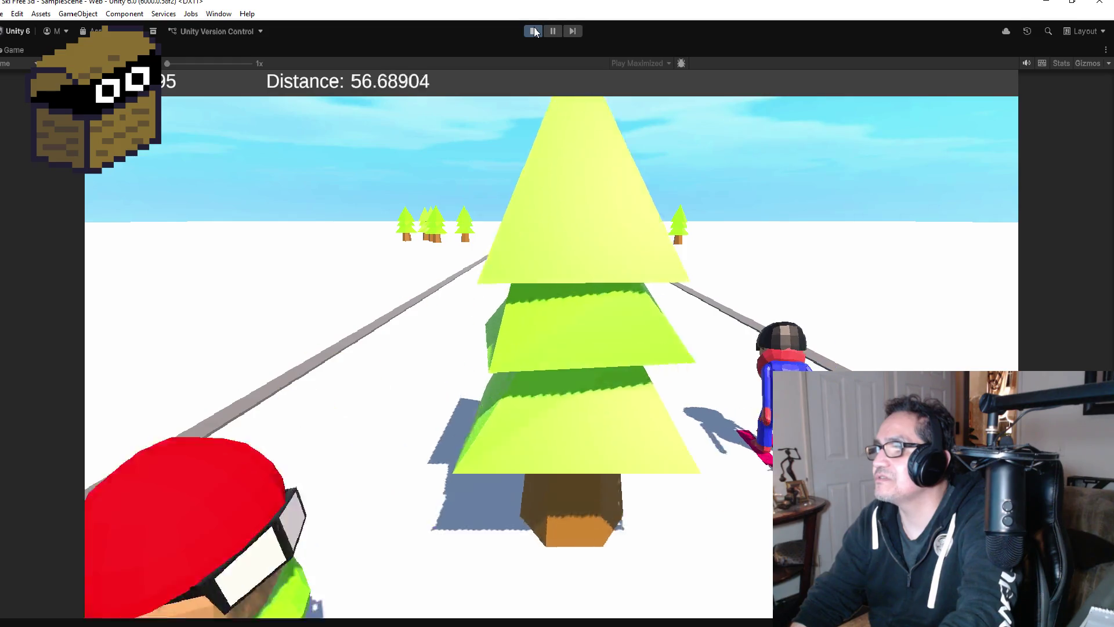
key(Left)
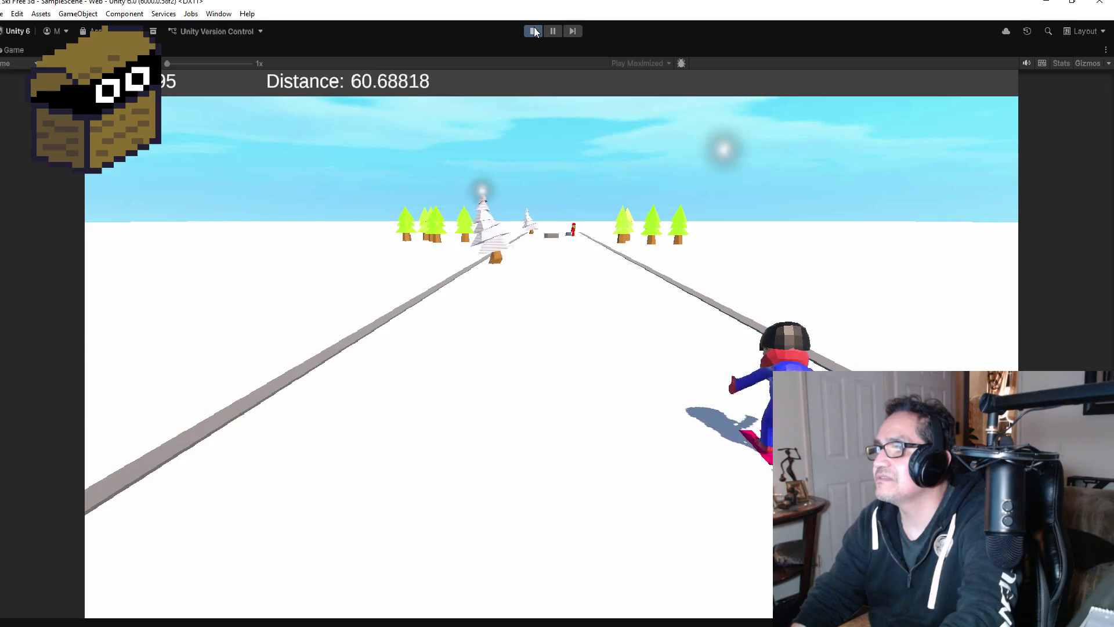
key(Left)
key(Left)
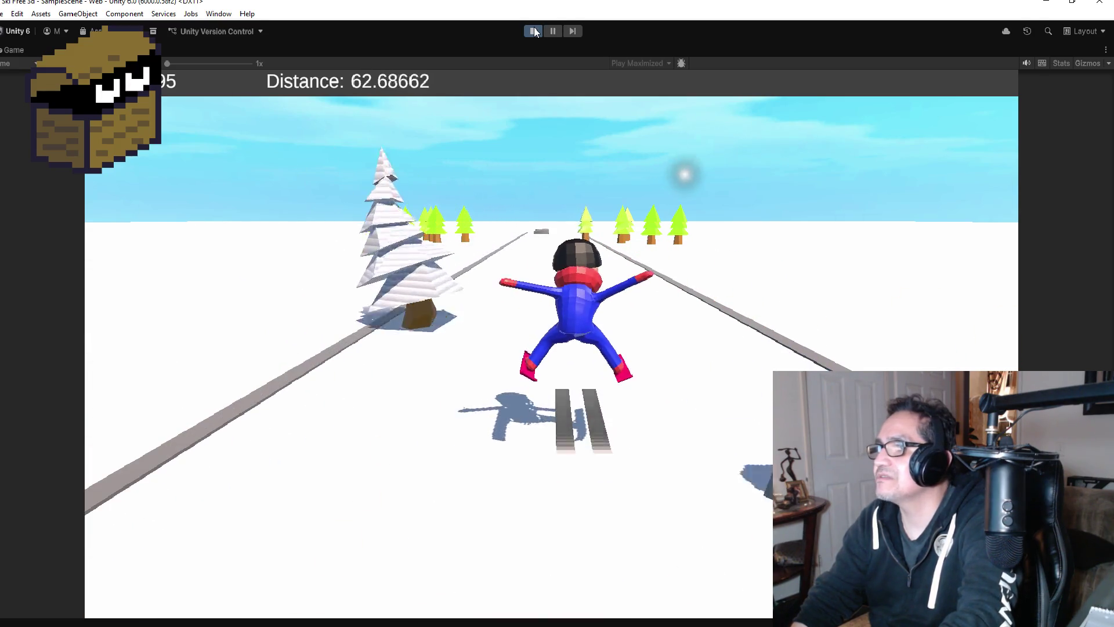
Steer and jump until crashing into a tree at 74.85934, then stop Play mode
key(Right)
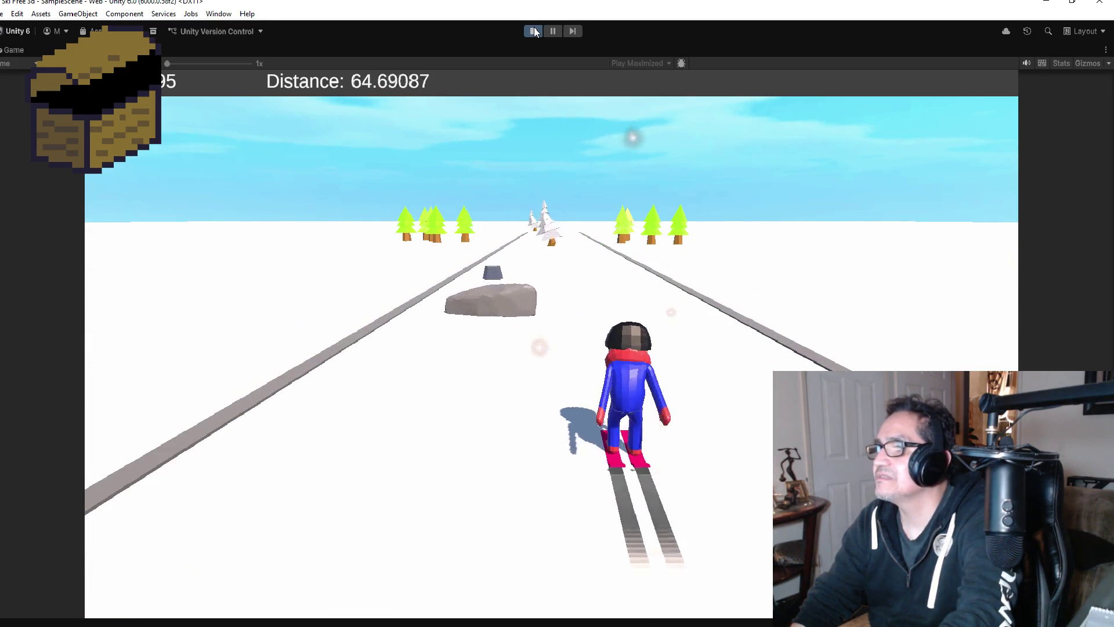
key(Left)
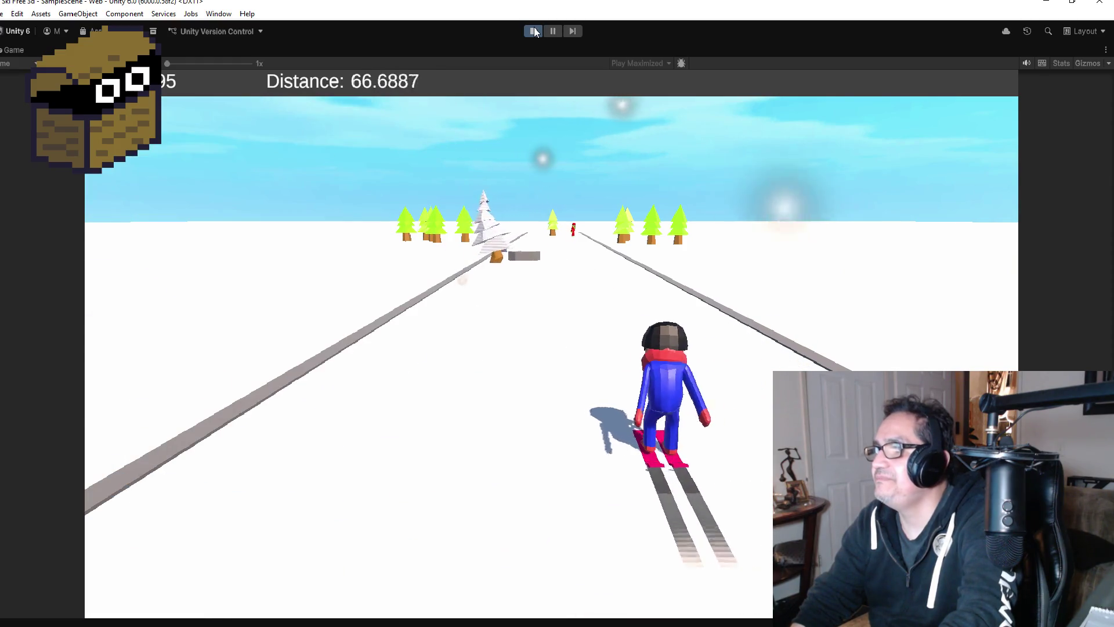
key(Left)
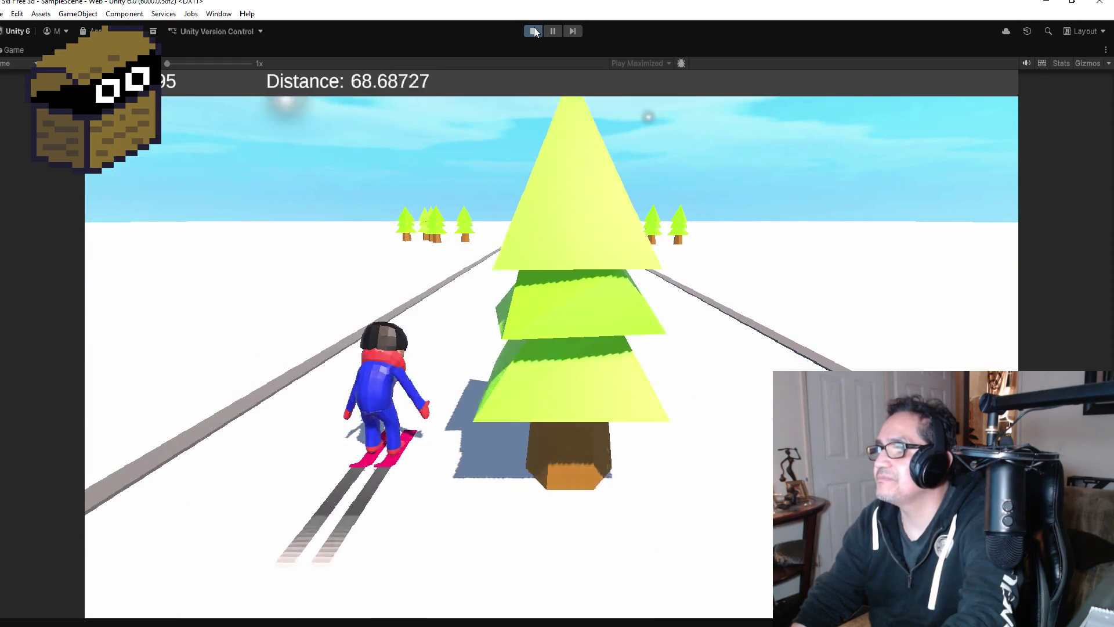
key(Right)
key(space)
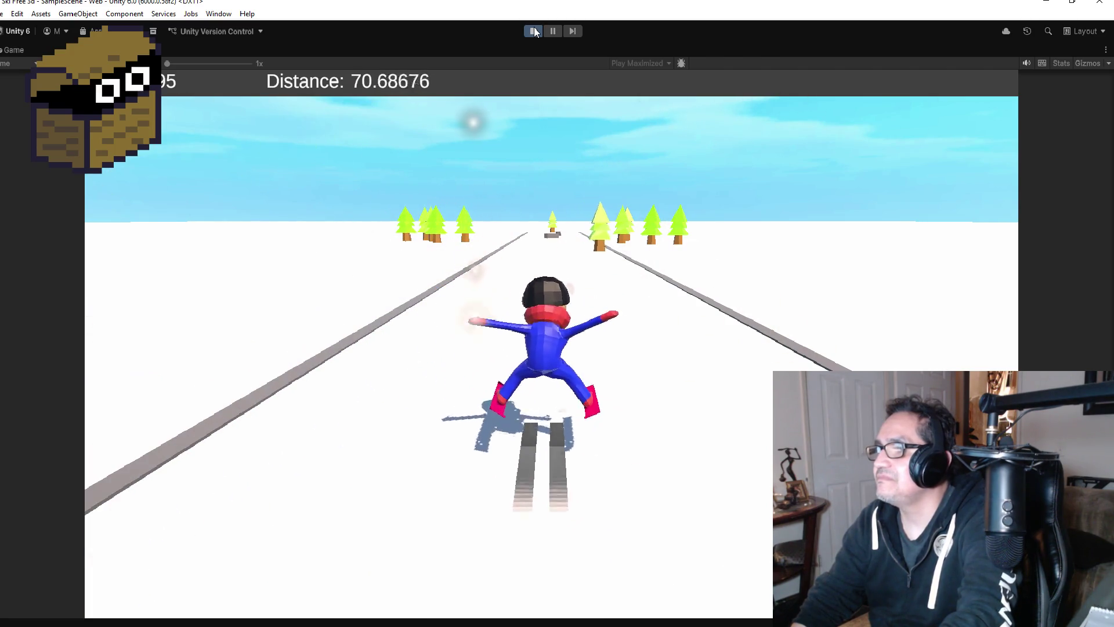
key(Left)
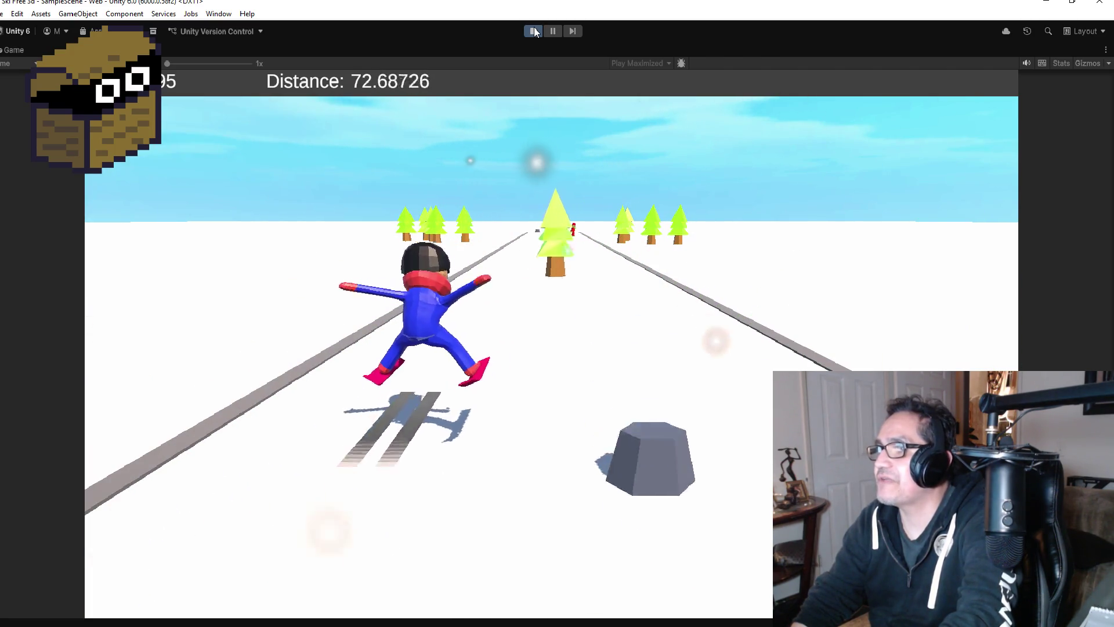
key(Right)
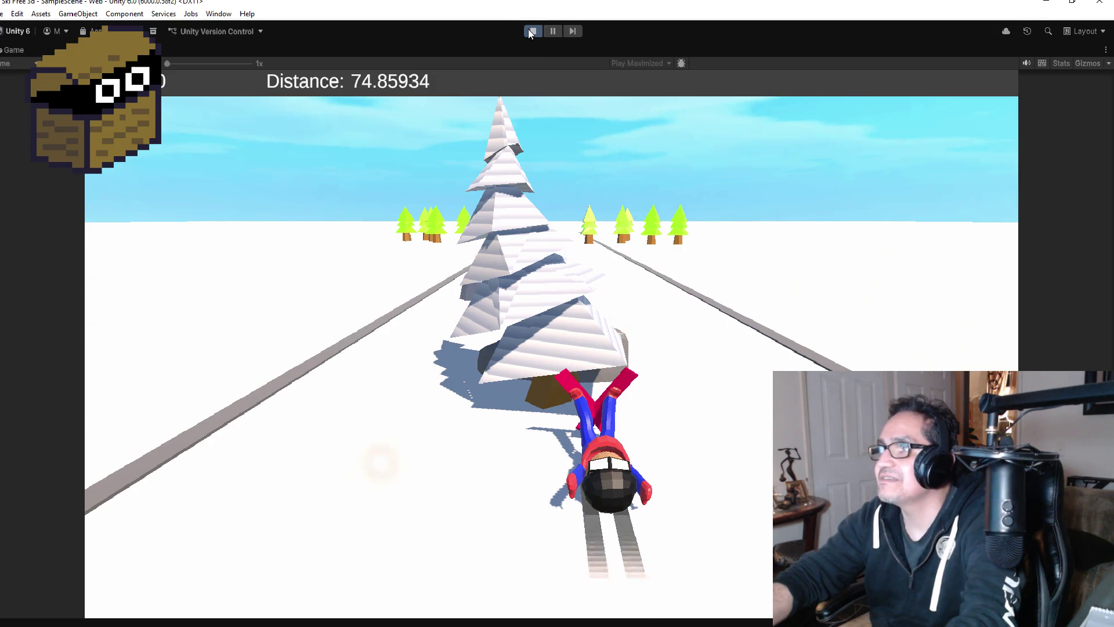
click(529, 31)
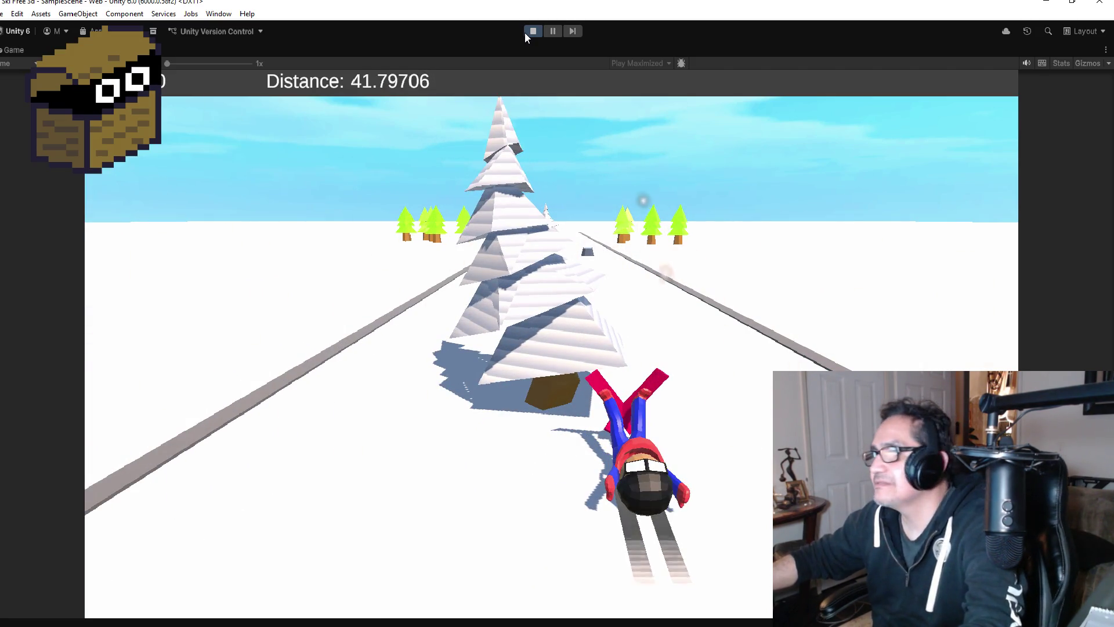
Stop Play mode after the tree crash at distance 41.79706
click(527, 33)
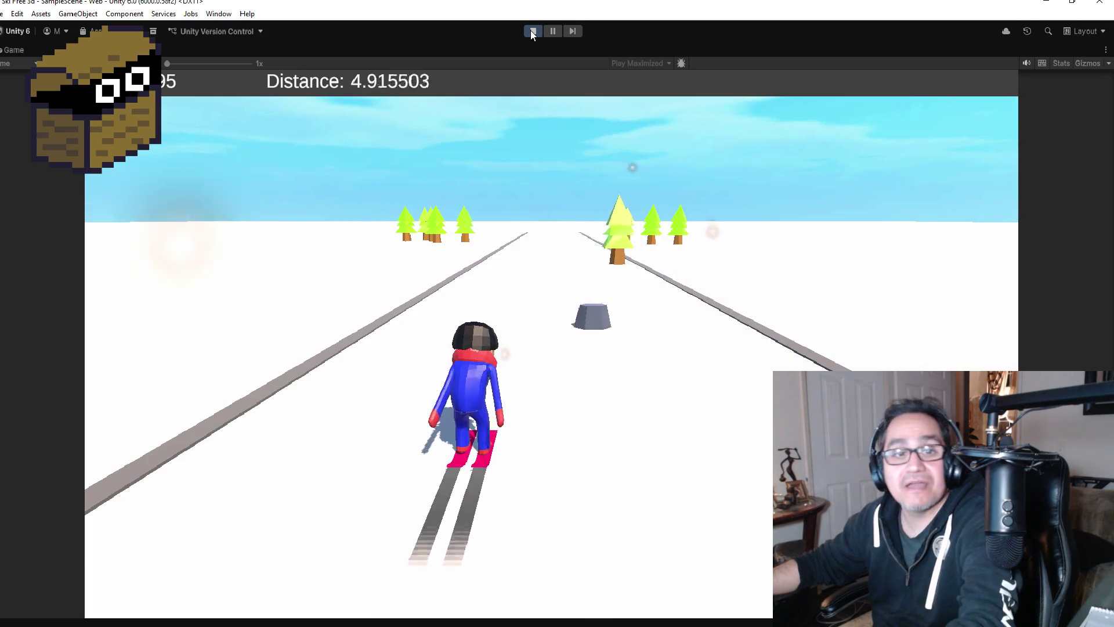
Swerve the skier left and right until it crashes at 42.63782, then stop the test
key(Right)
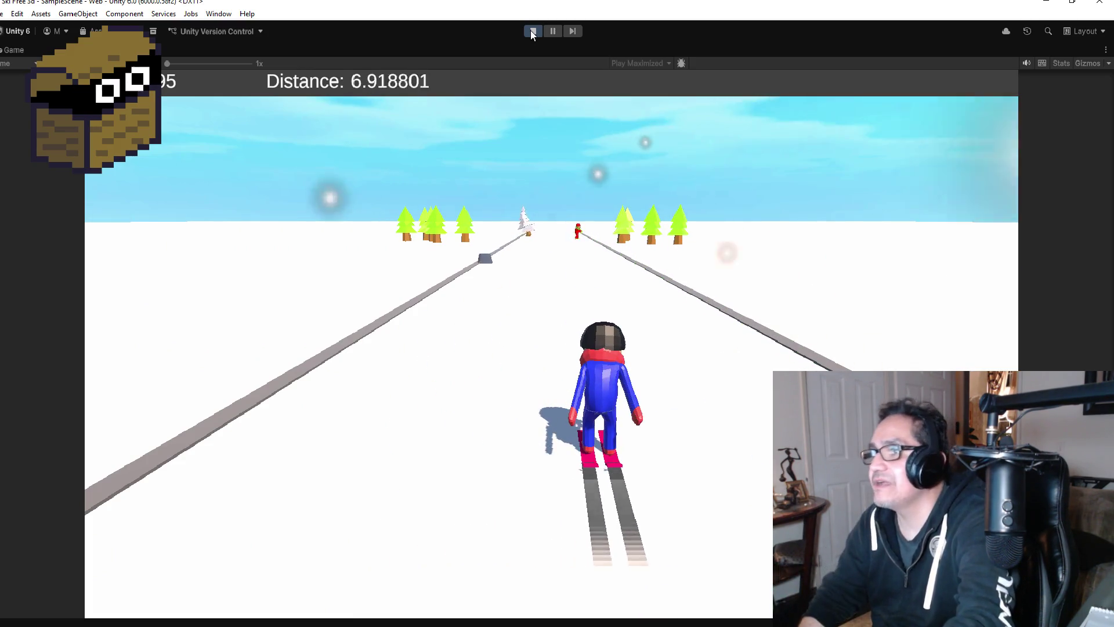
key(Left)
key(Right)
key(Left)
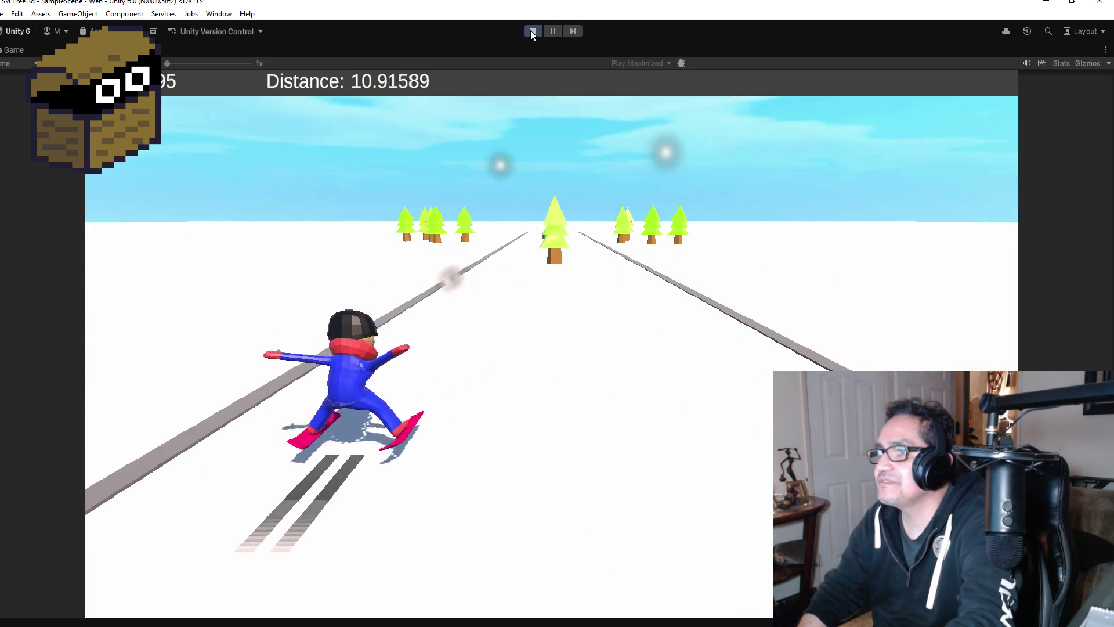
key(Right)
key(Right)
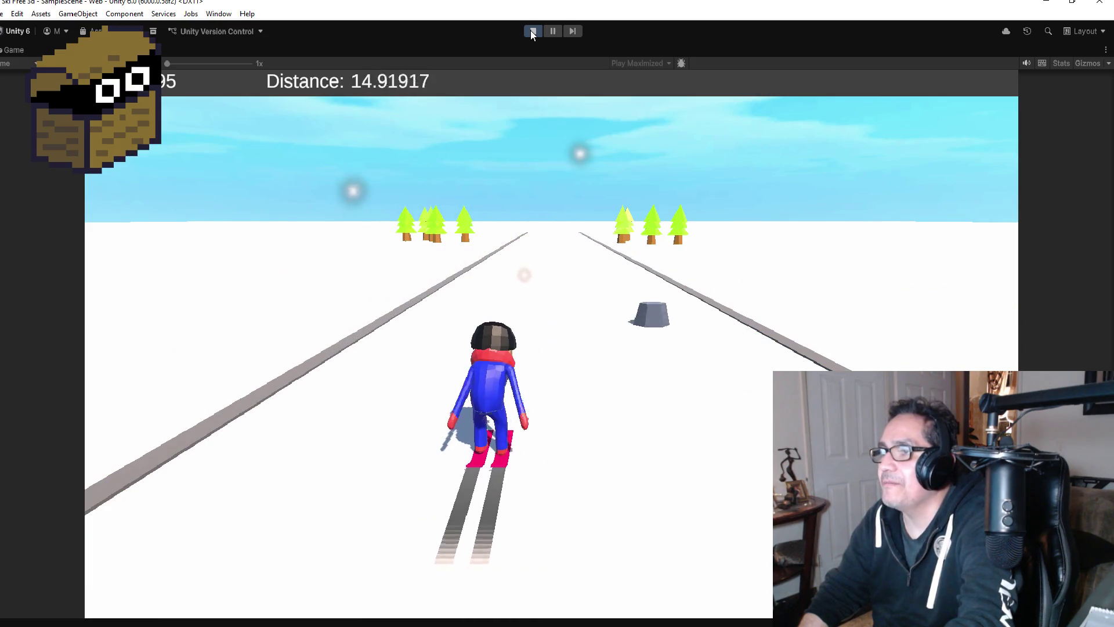
key(Right)
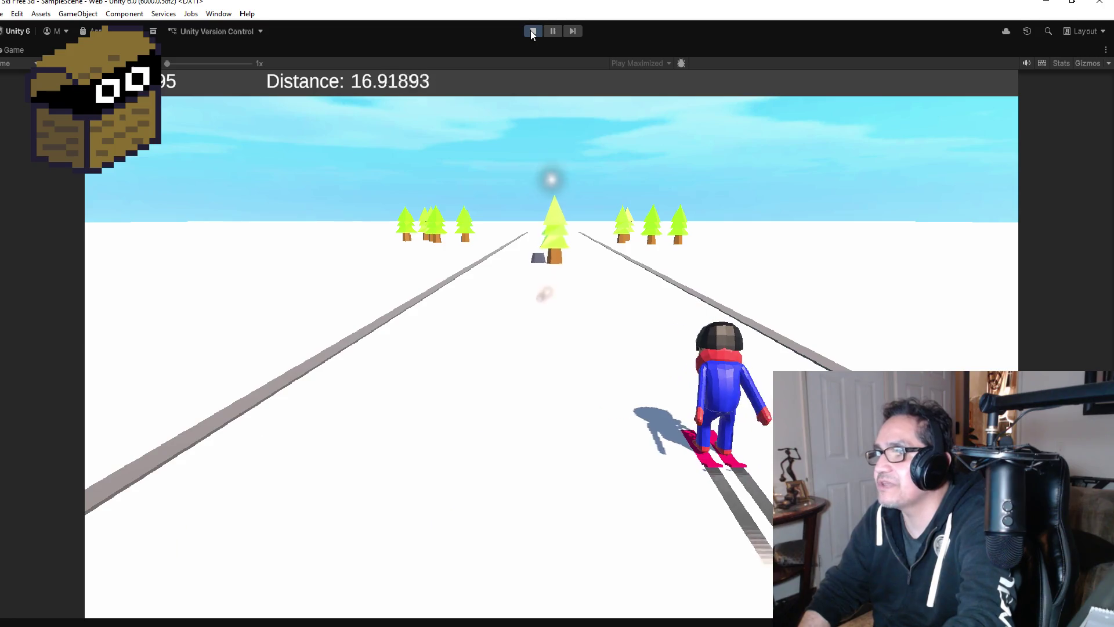
key(Left)
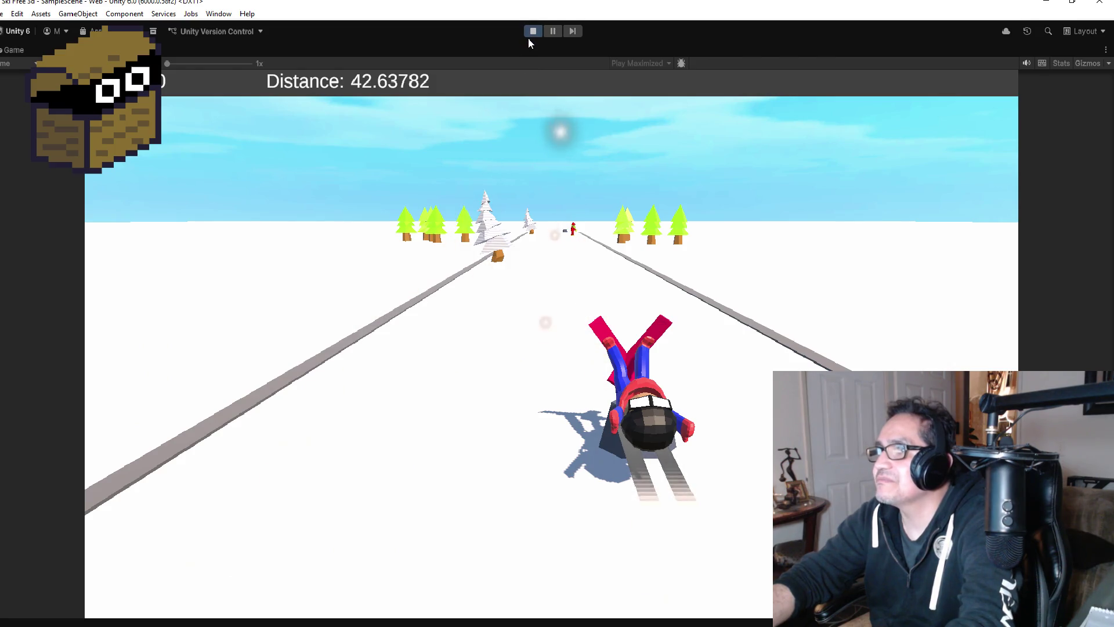
click(529, 32)
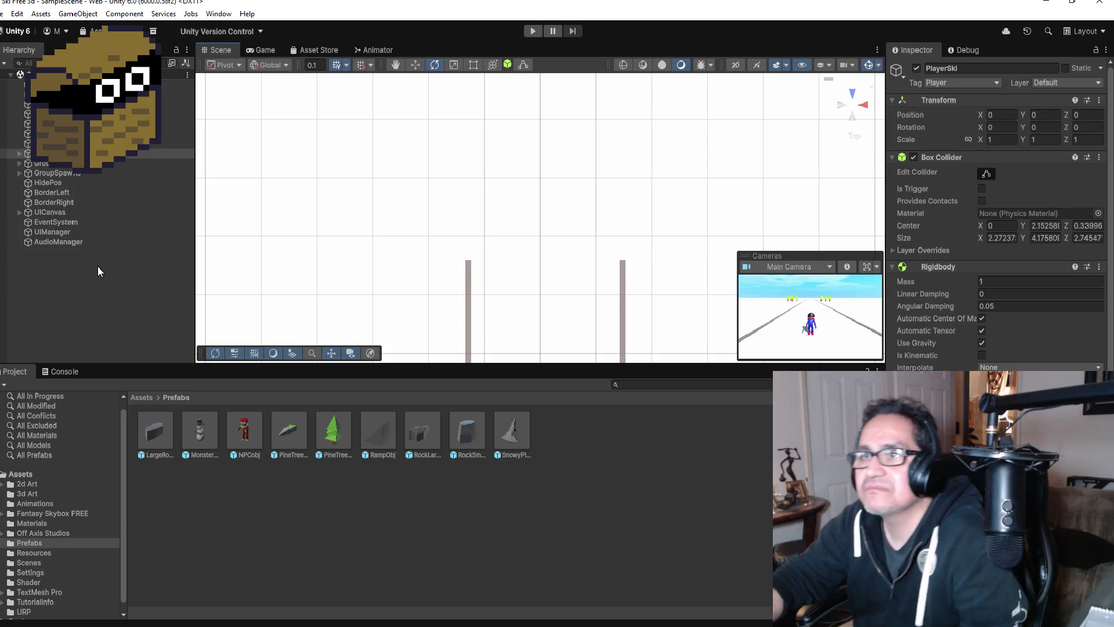
Clear the selection, select GroupPine, and expand and collapse it and the object above
click(43, 275)
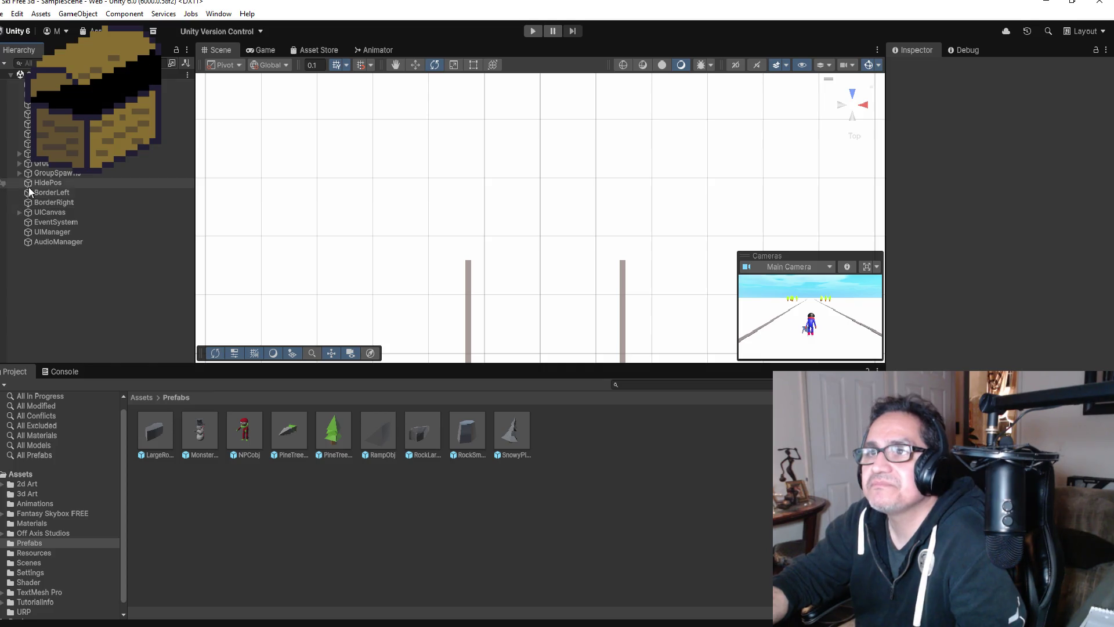
click(16, 167)
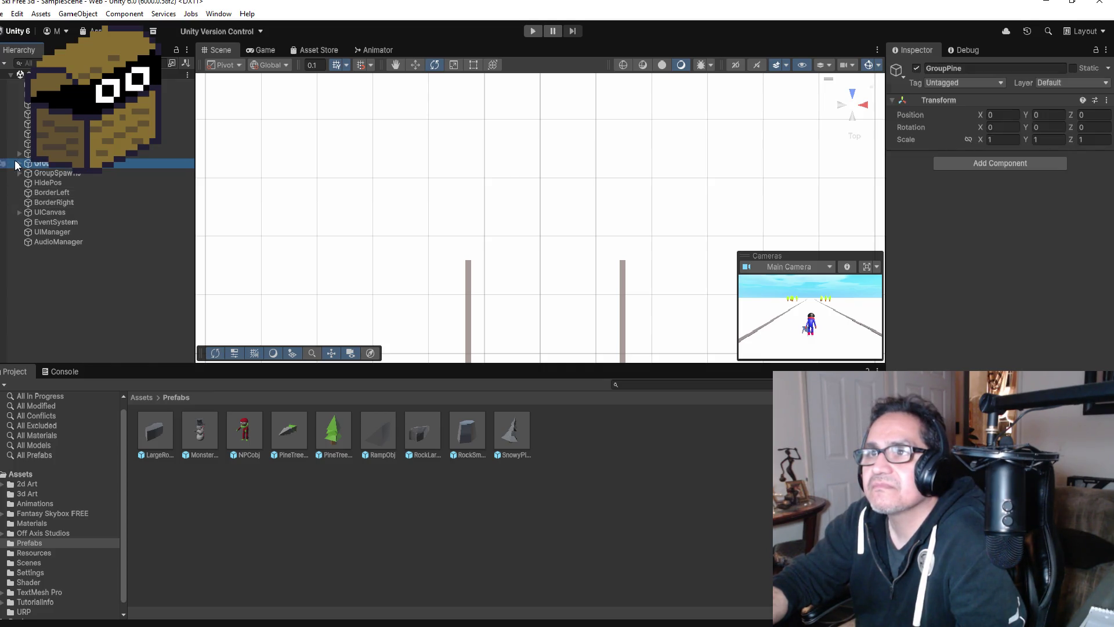
click(18, 166)
click(18, 167)
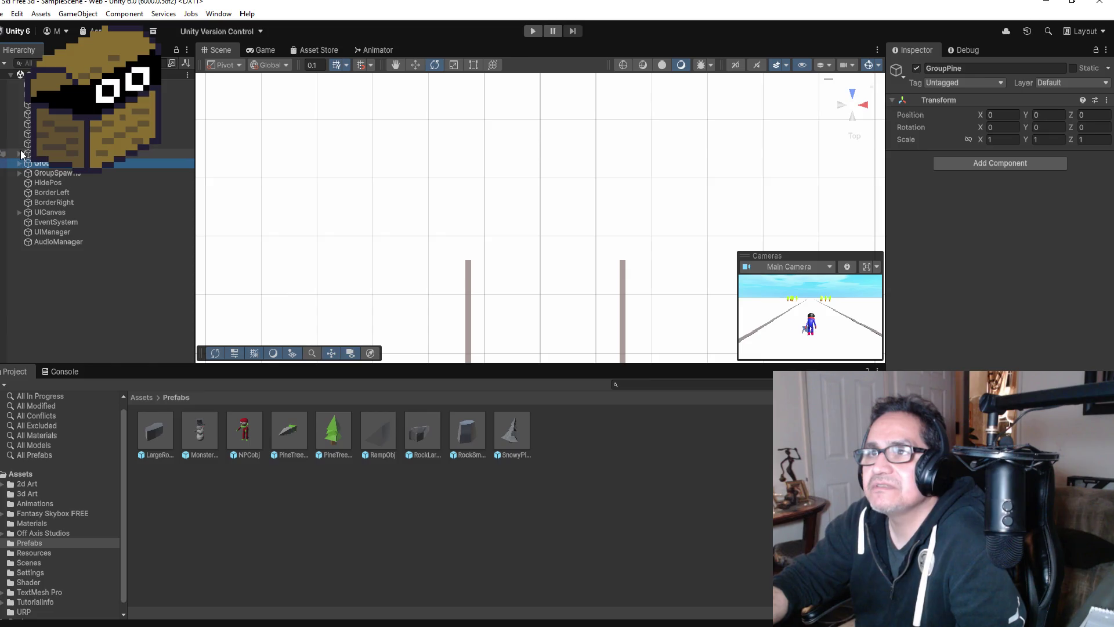
click(21, 154)
click(20, 154)
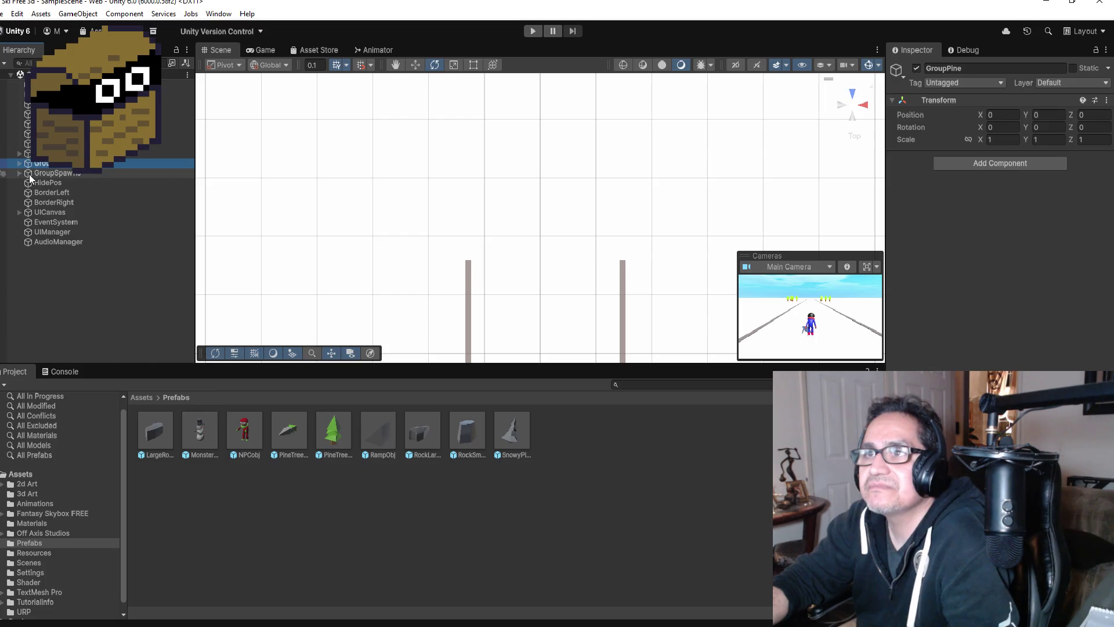
Expand UICanvas and inspect UIPanel, txtSpeed, dspSpeed, txtDistance and dspDistance
click(16, 213)
click(18, 212)
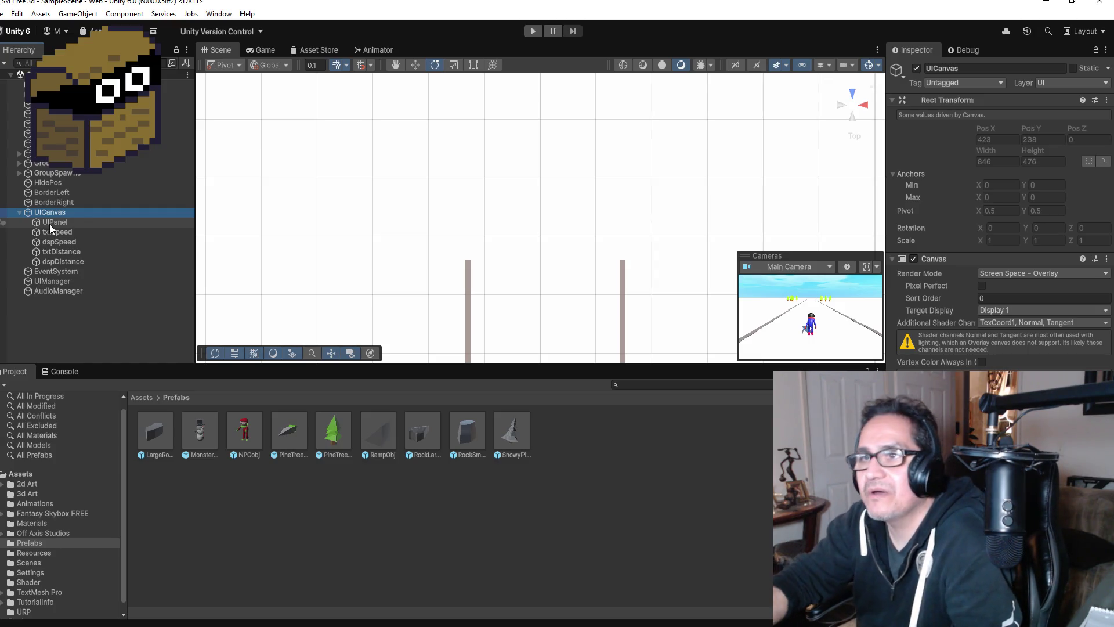
click(65, 223)
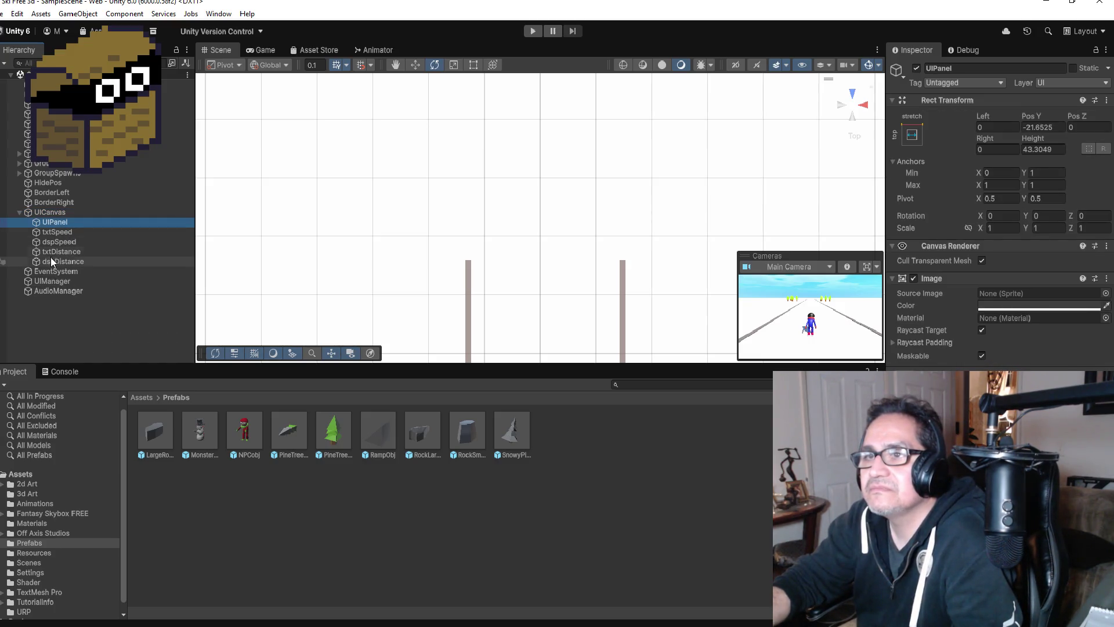
click(56, 244)
click(49, 232)
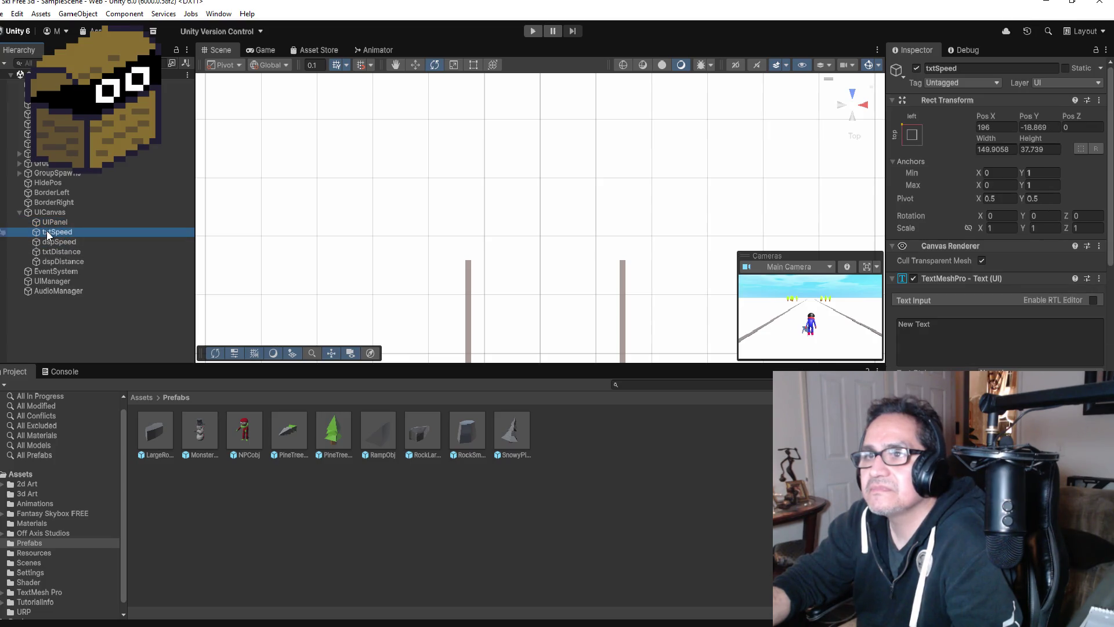
click(46, 224)
click(49, 261)
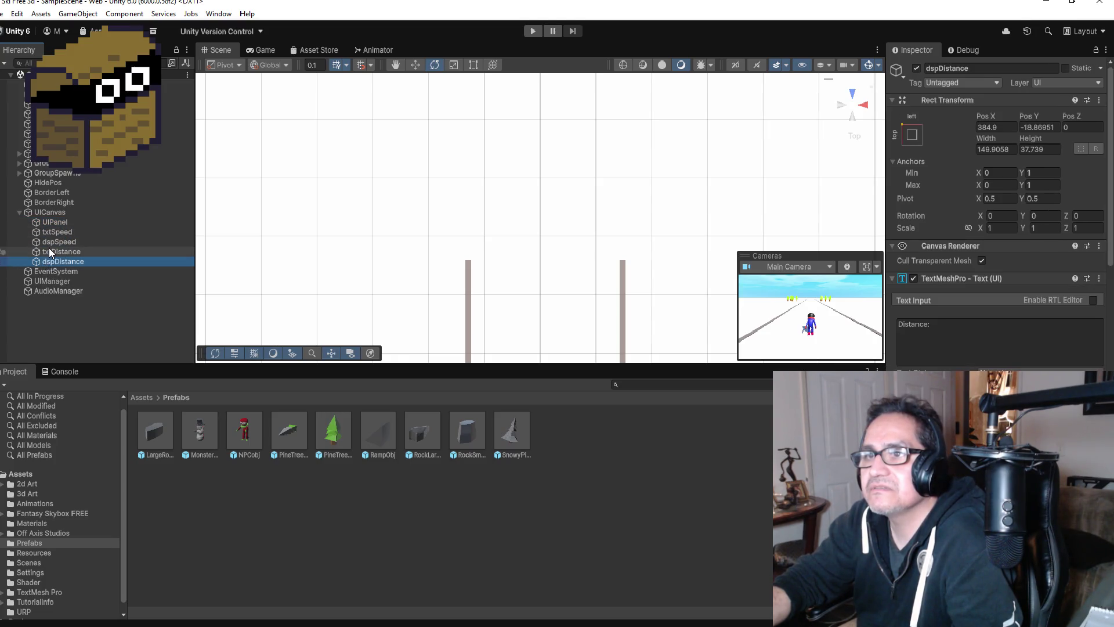
click(49, 249)
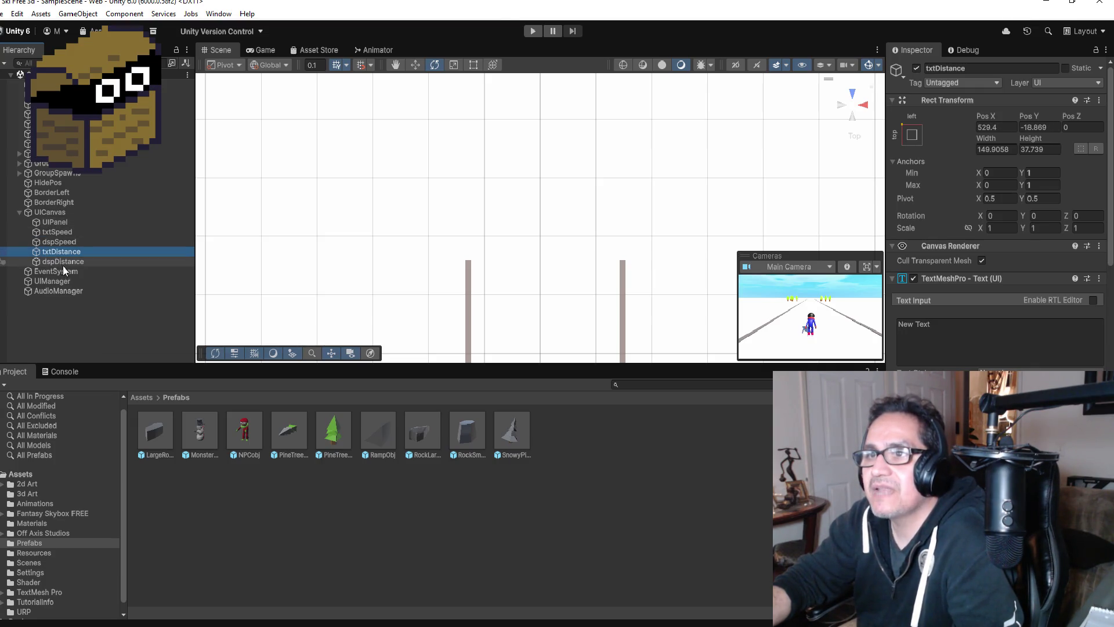
Frame UIPanel in the Scene view from the Back view and select UICanvas for new UI
double_click(54, 222)
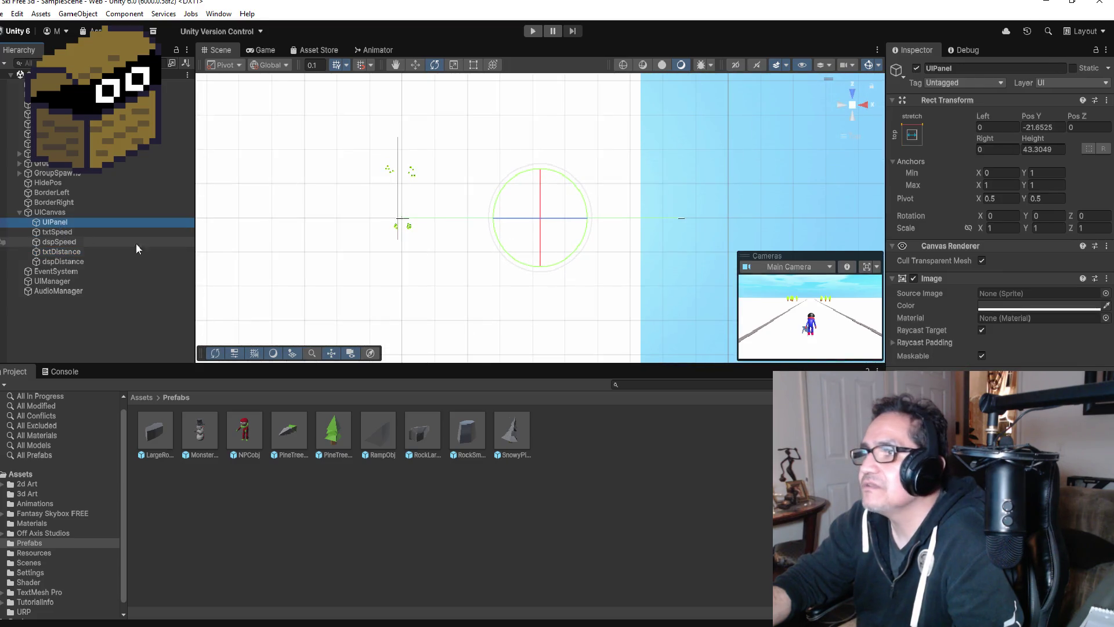
click(851, 116)
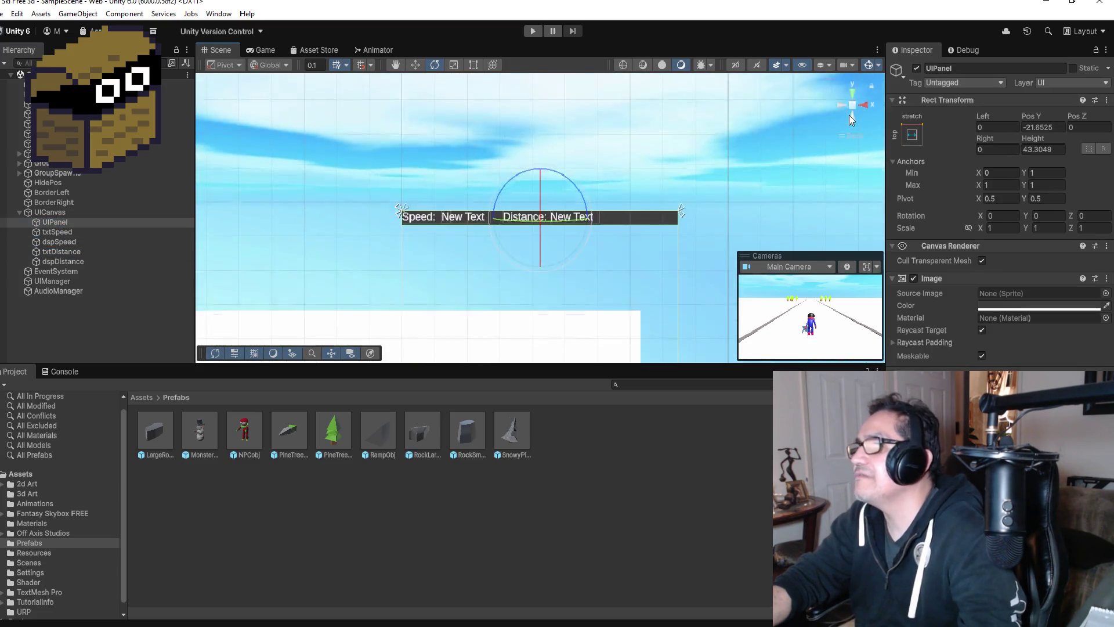
click(51, 212)
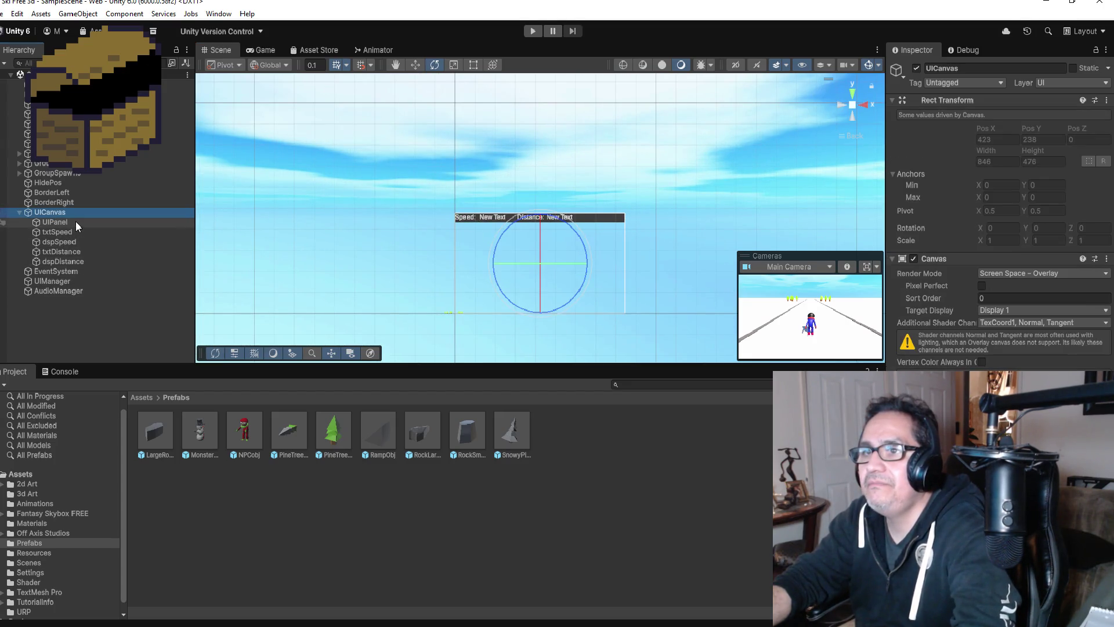
right_click(52, 213)
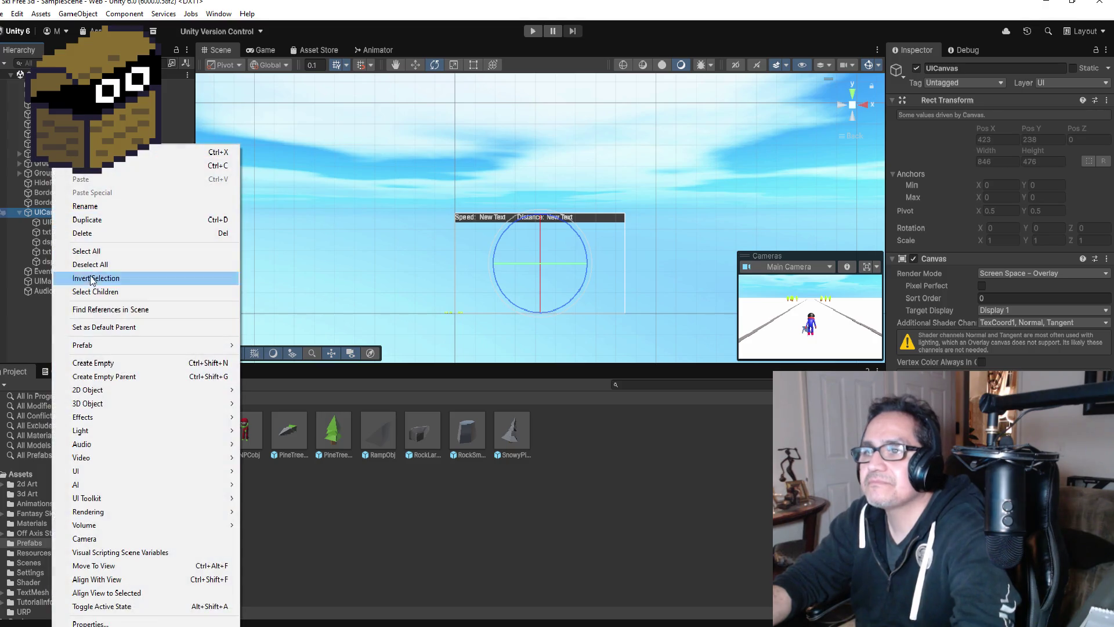
Create an empty GameOverObj under UICanvas and give it an Image Panel child
click(111, 361)
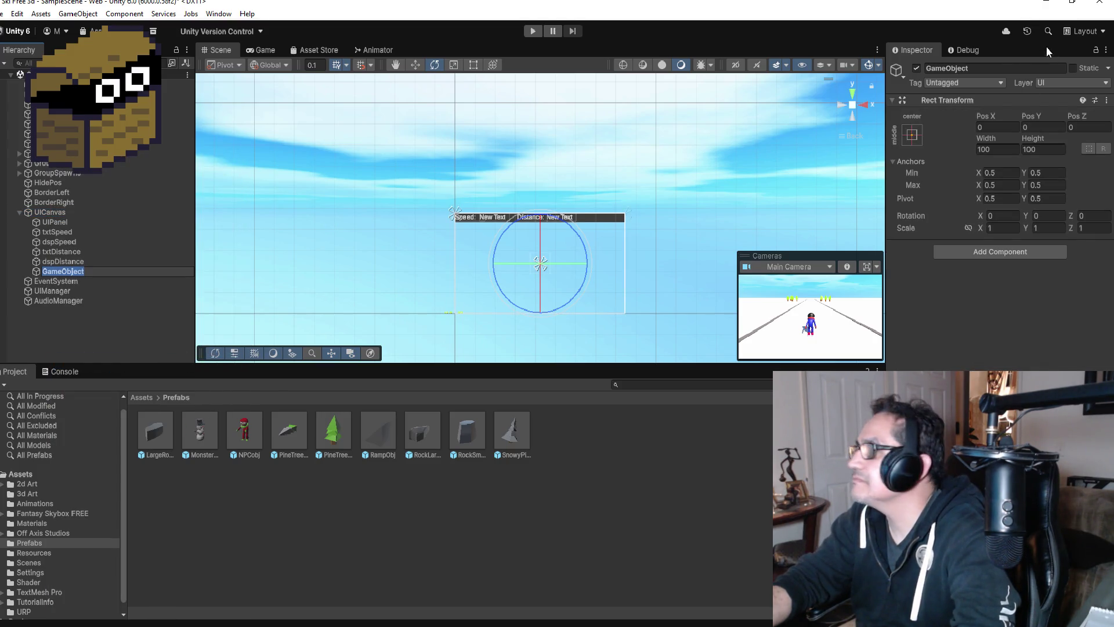
click(997, 68)
text(Gra)
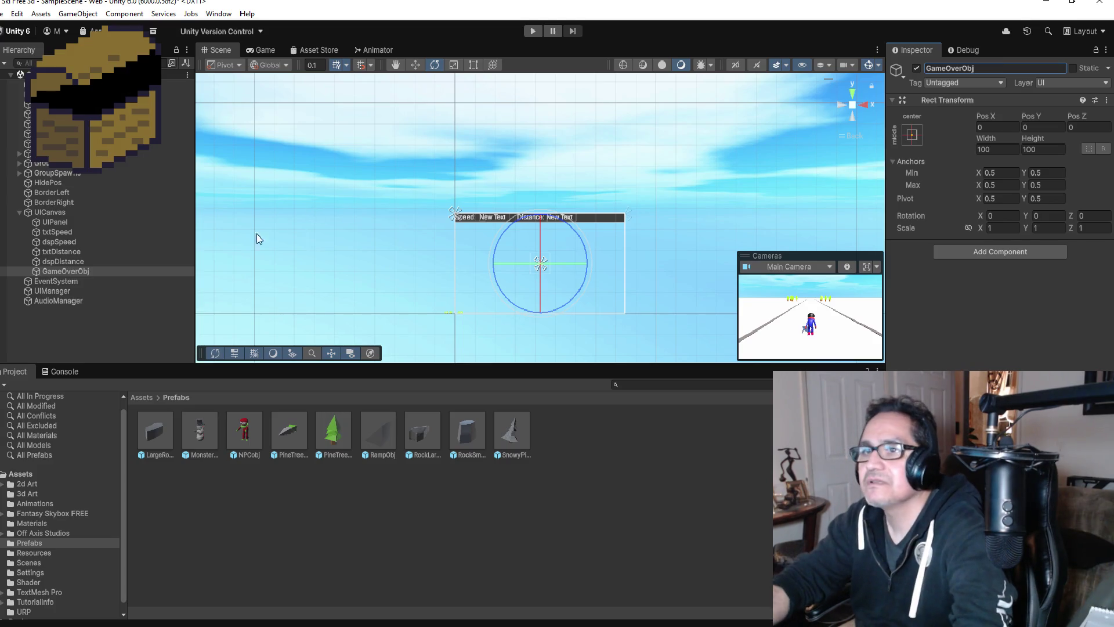
right_click(67, 271)
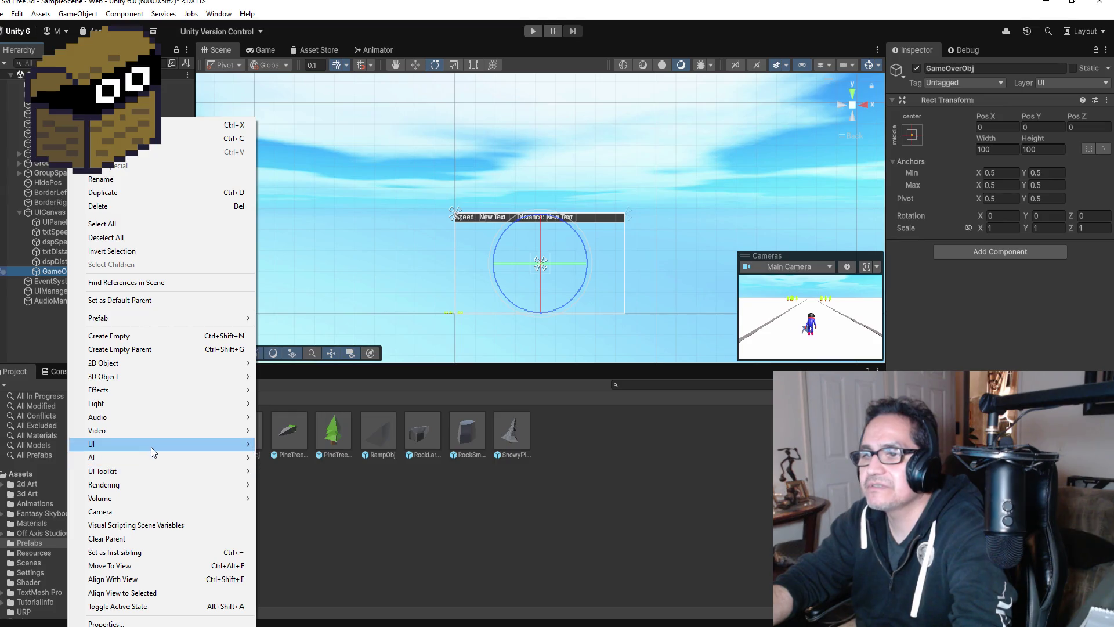
mouse_move(152, 444)
click(283, 445)
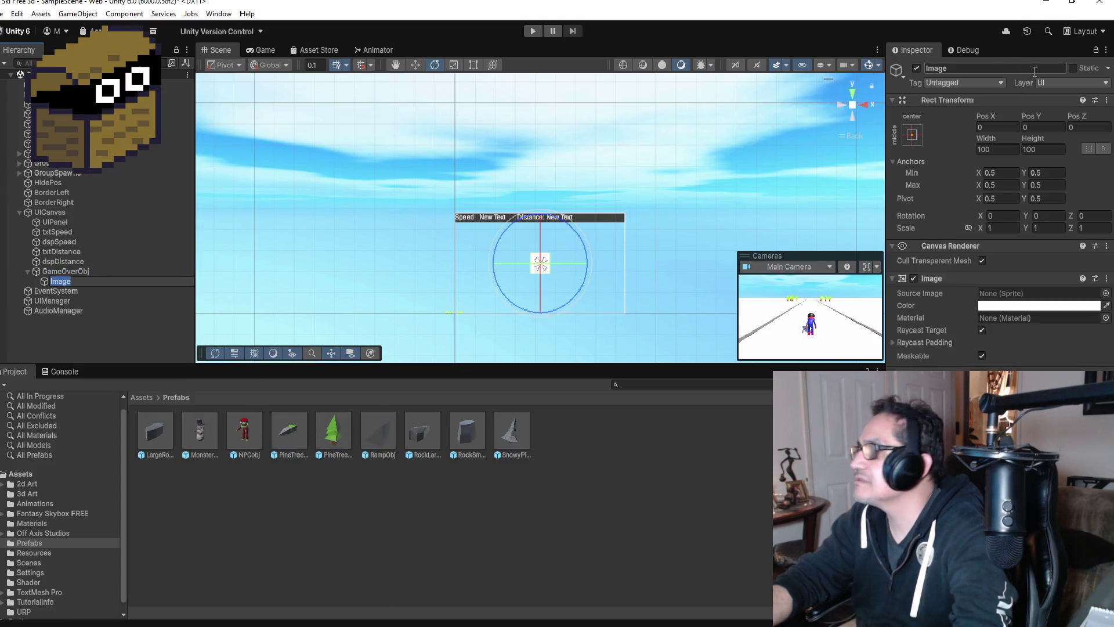
click(977, 69)
text(Panel)
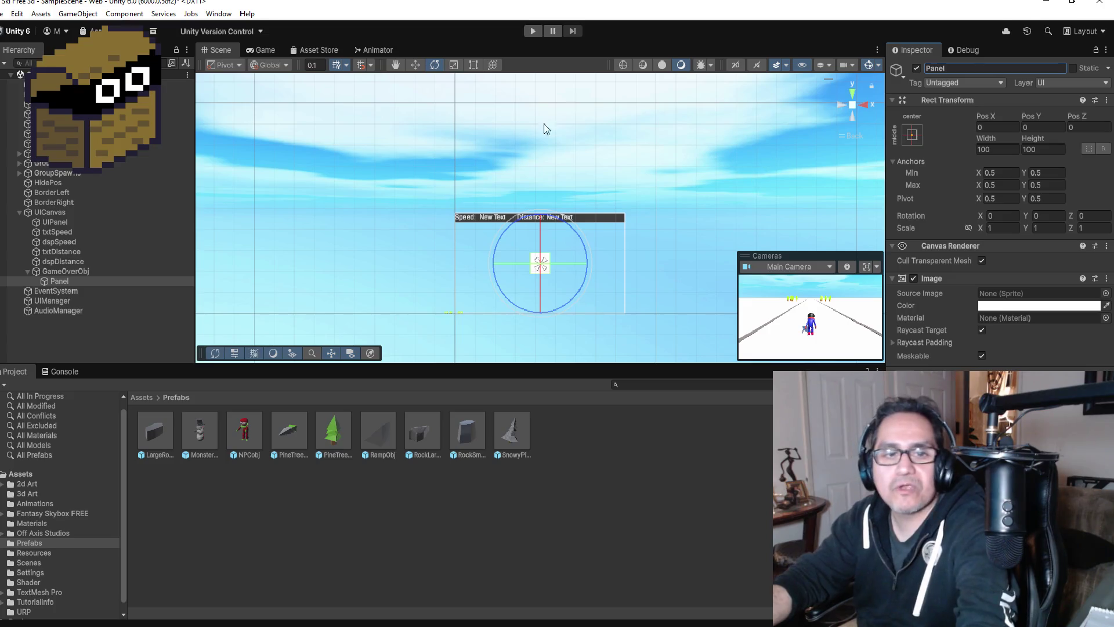
click(411, 71)
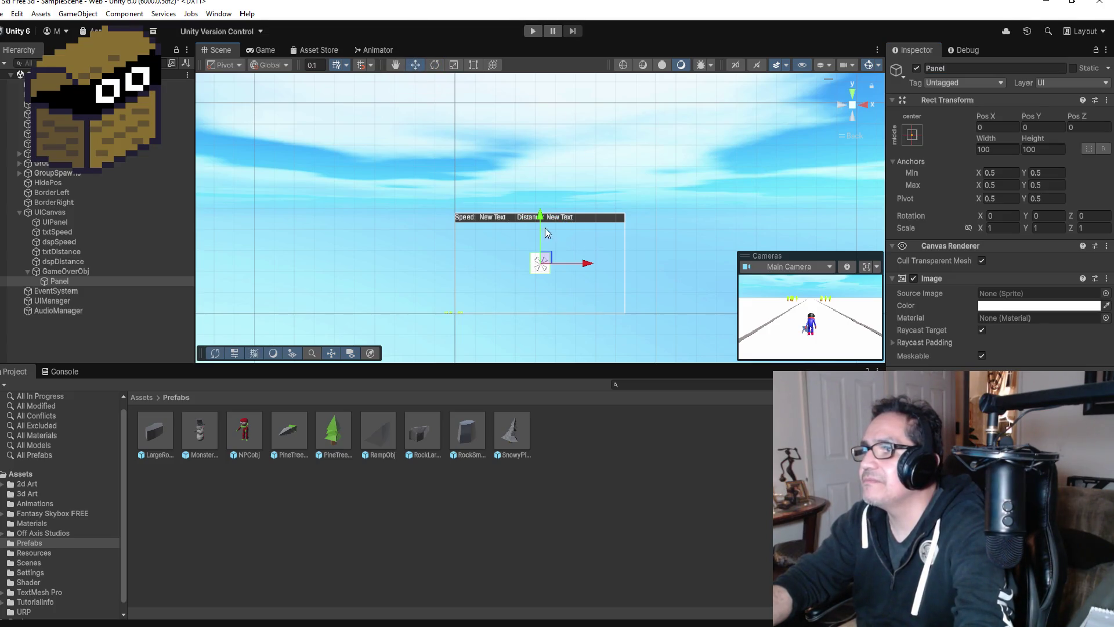
Try anchoring the Panel to bottom centre and moving it down, then undo
click(912, 135)
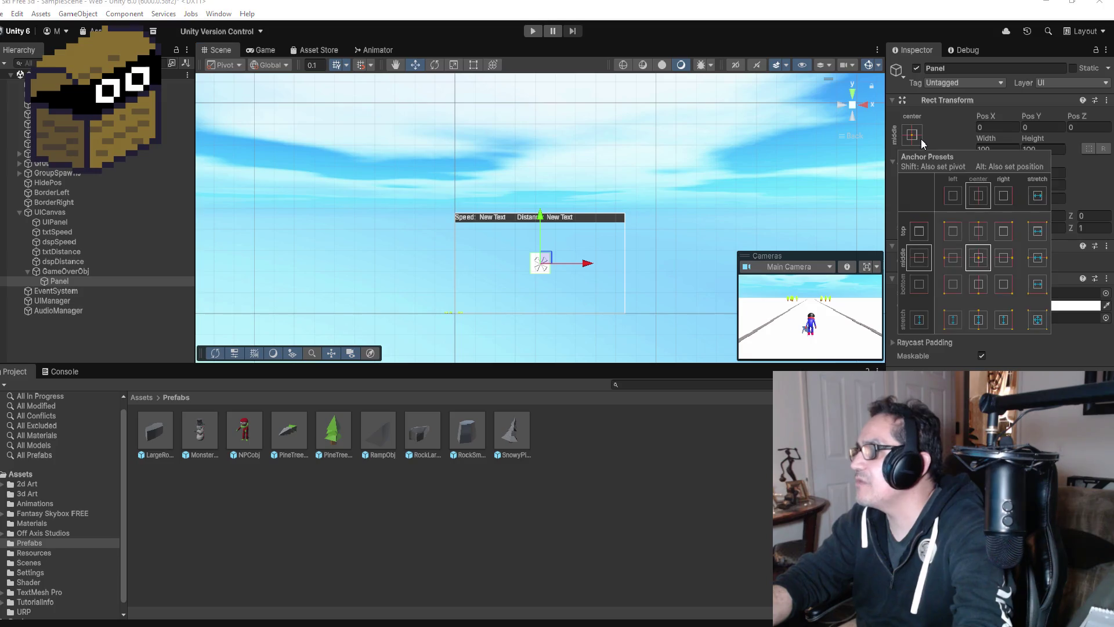
click(981, 287)
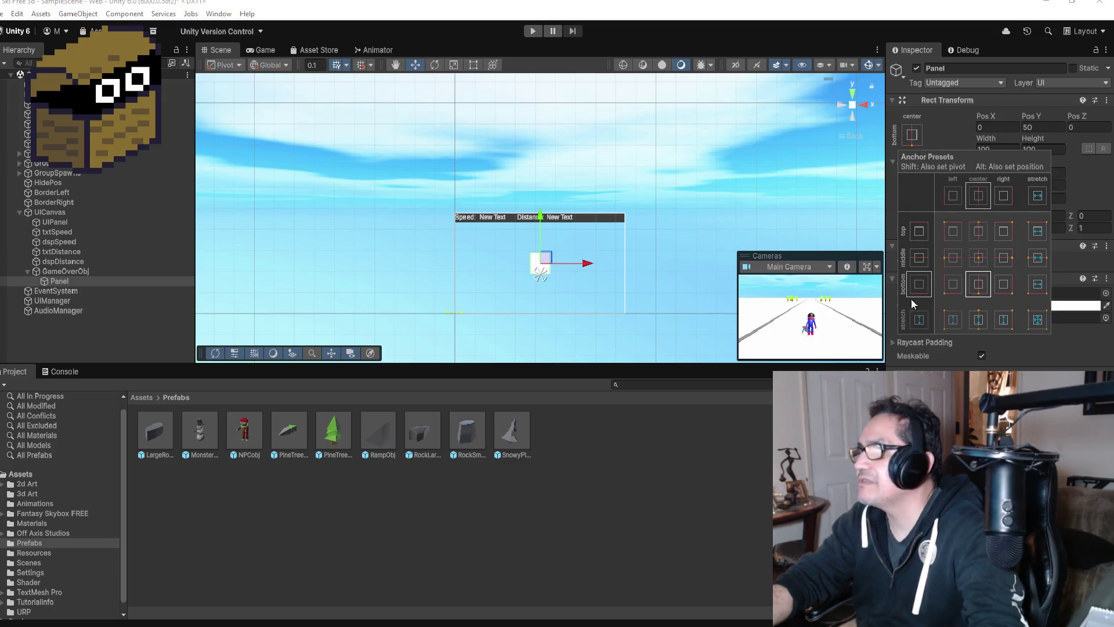
key(alt)
alt+click(975, 291)
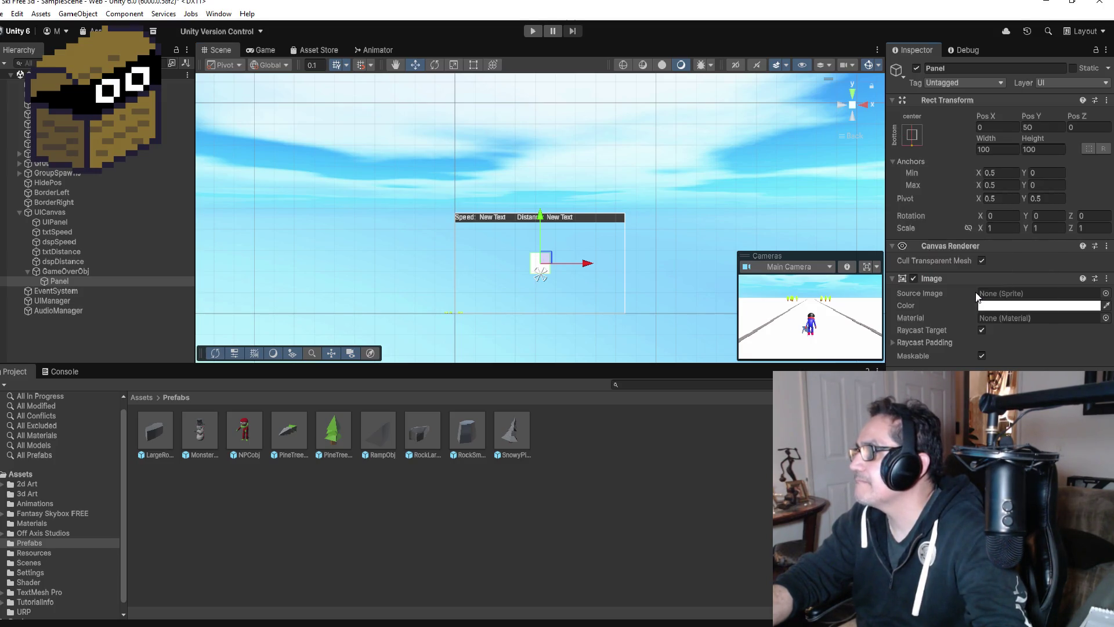
click(913, 138)
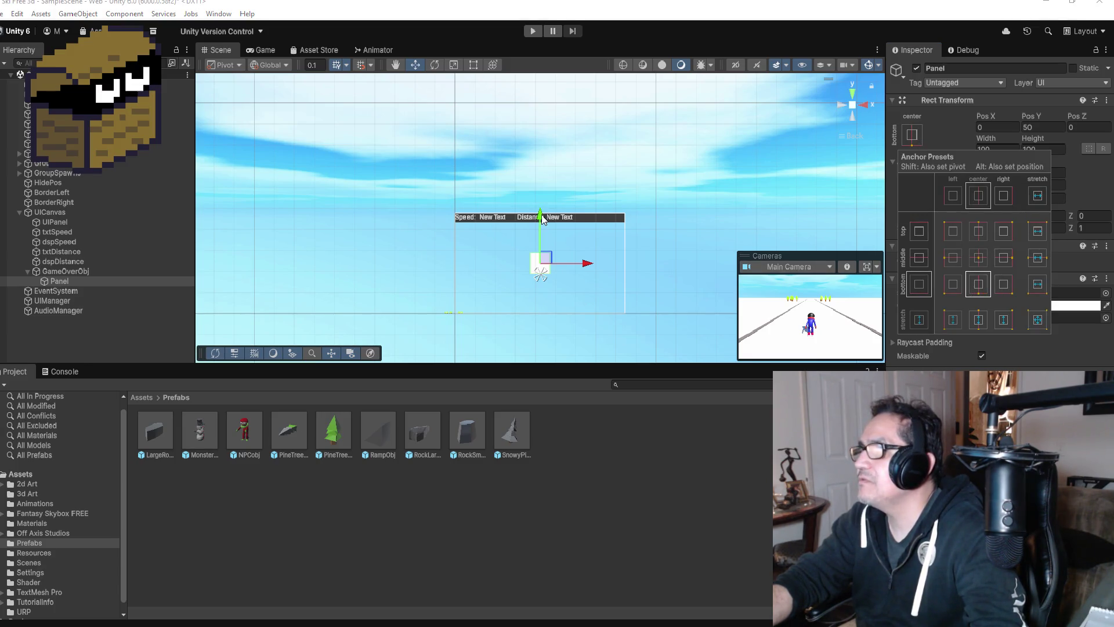
drag(542, 219, 544, 264)
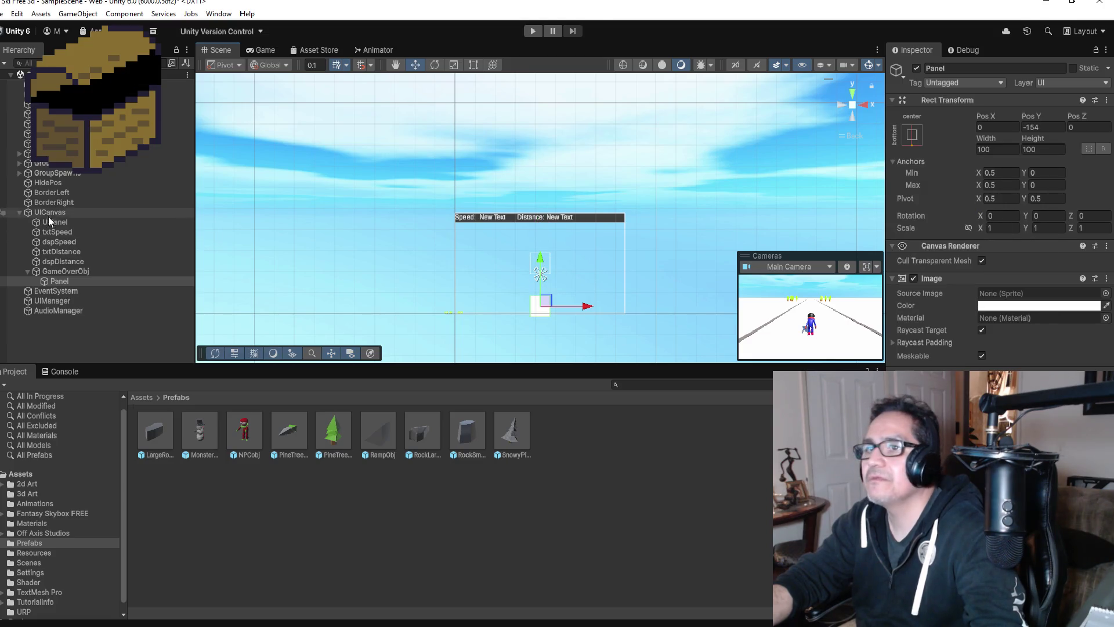
key(ctrl+z)
key(ctrl+z)
key(ctrl+z)
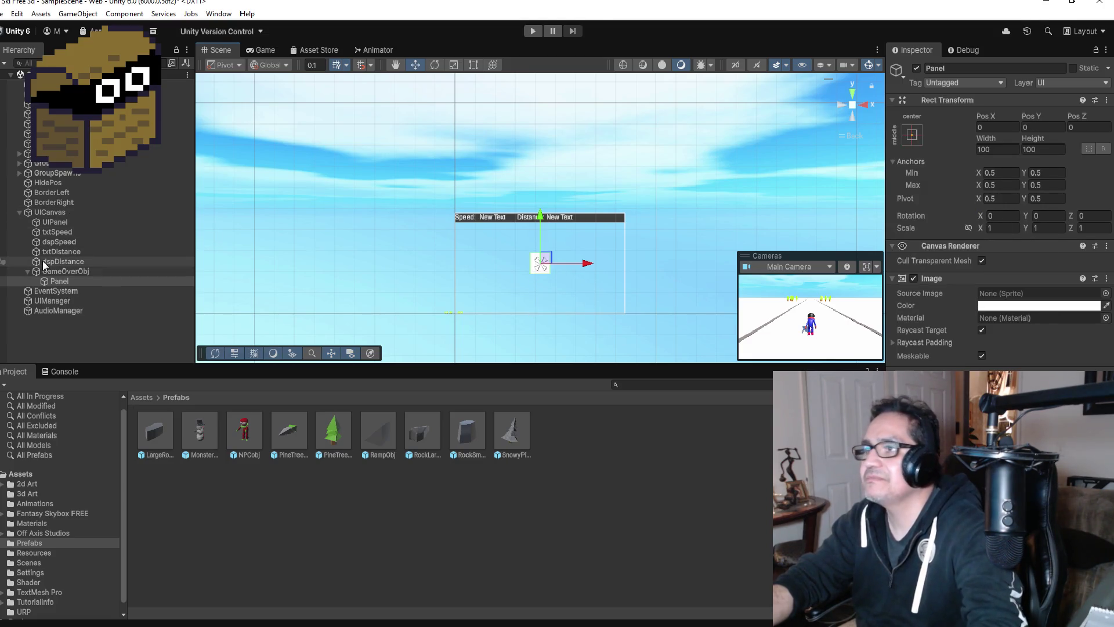
Anchor GameOverObj to bottom centre and set the Panel's anchor to middle centre
click(57, 270)
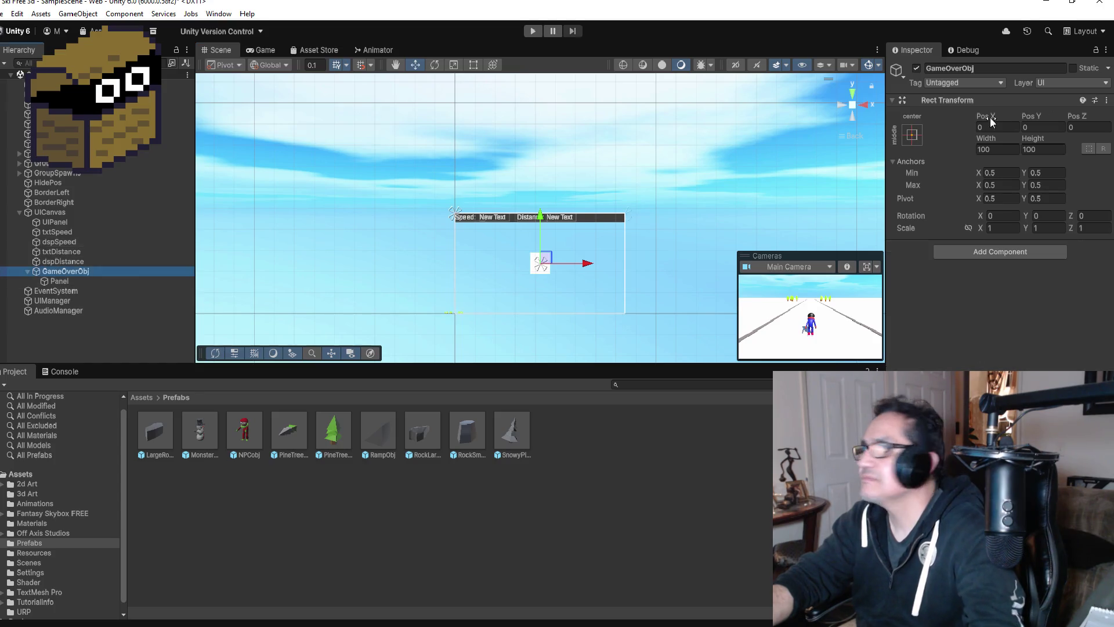
click(913, 135)
click(981, 289)
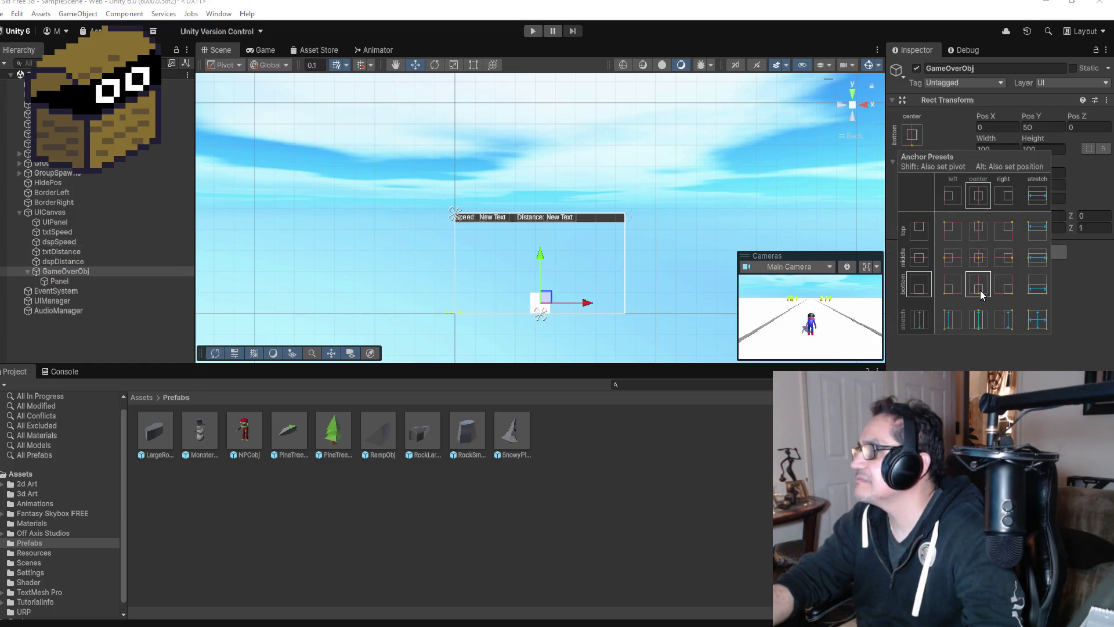
click(59, 280)
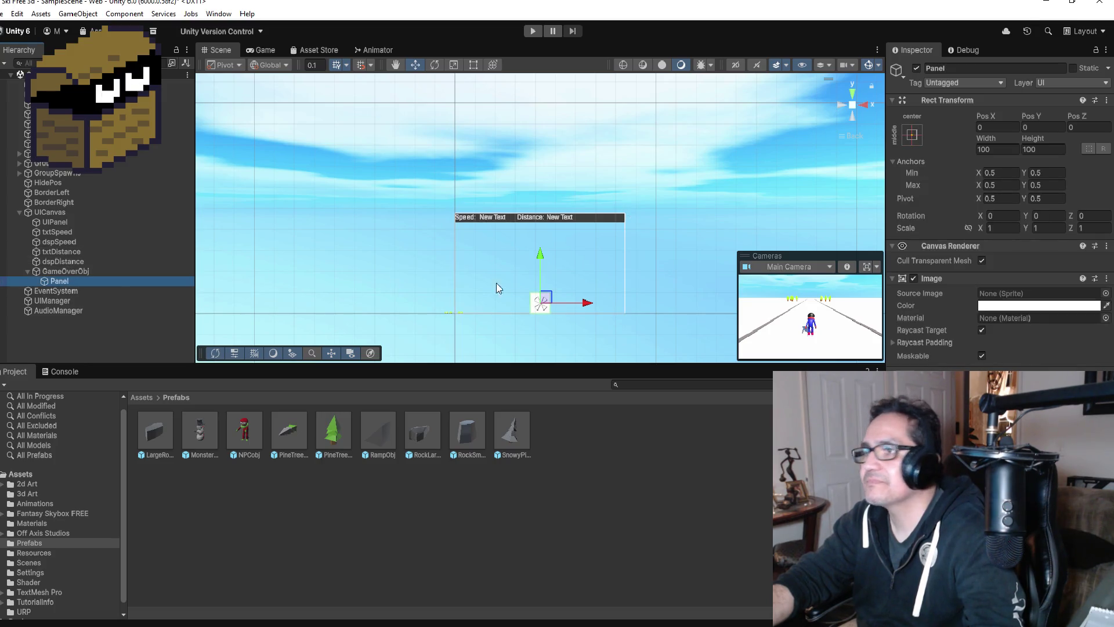
click(912, 137)
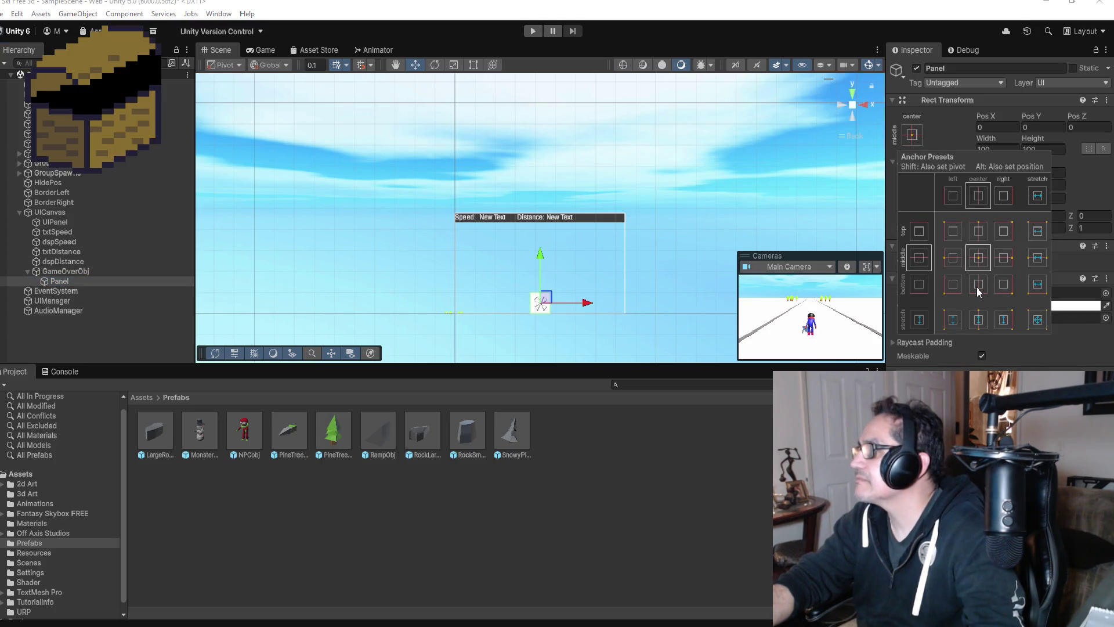
click(987, 257)
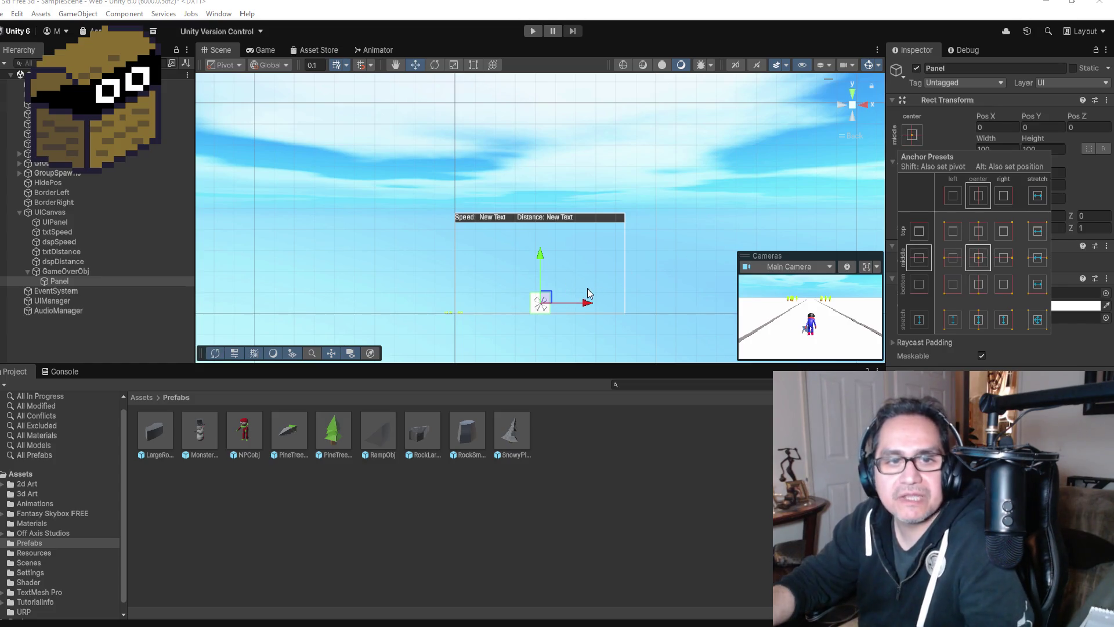
Frame the Panel and try resizing it by dragging its handles, undoing the attempts
double_click(58, 281)
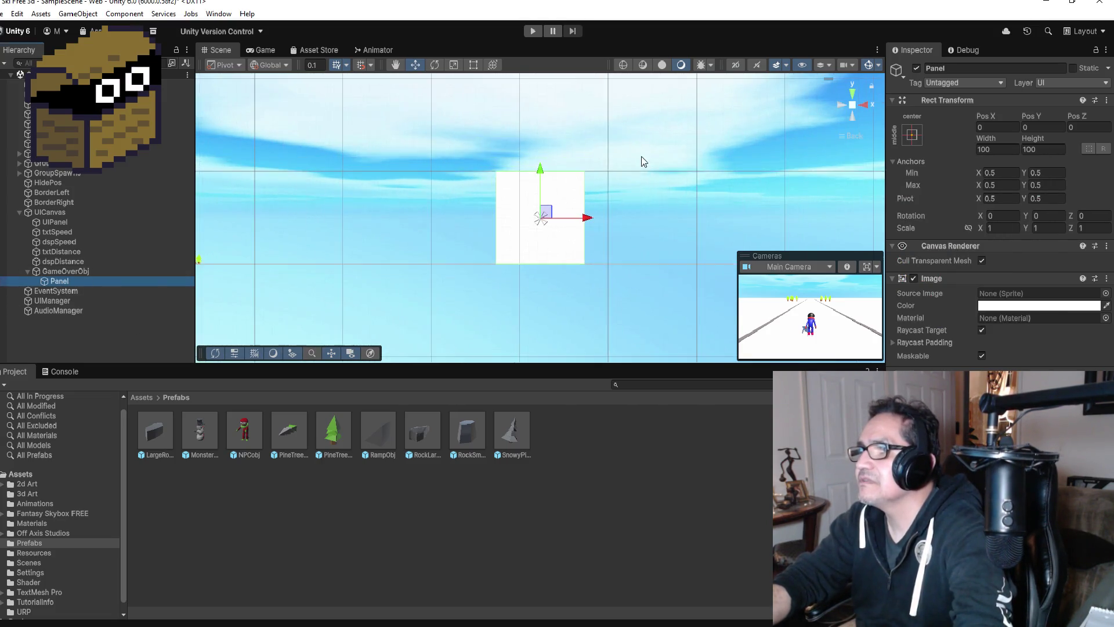
scroll(641, 162, down, 5)
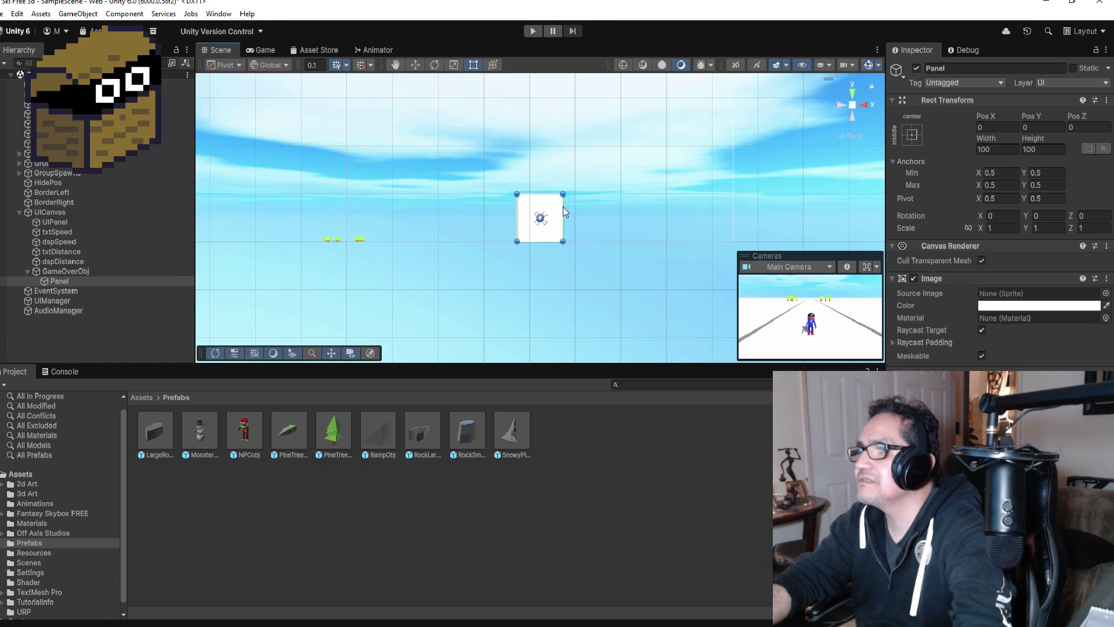
drag(563, 193, 625, 162)
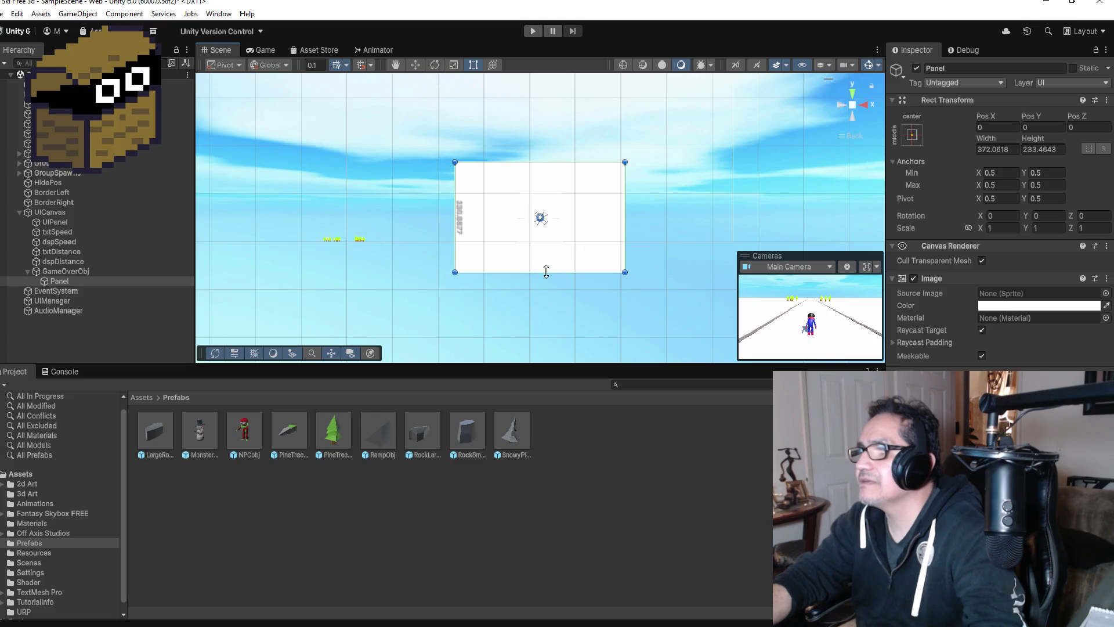
mouse_move(545, 272)
mouse_down()
mouse_move(547, 231)
mouse_move(547, 241)
mouse_up()
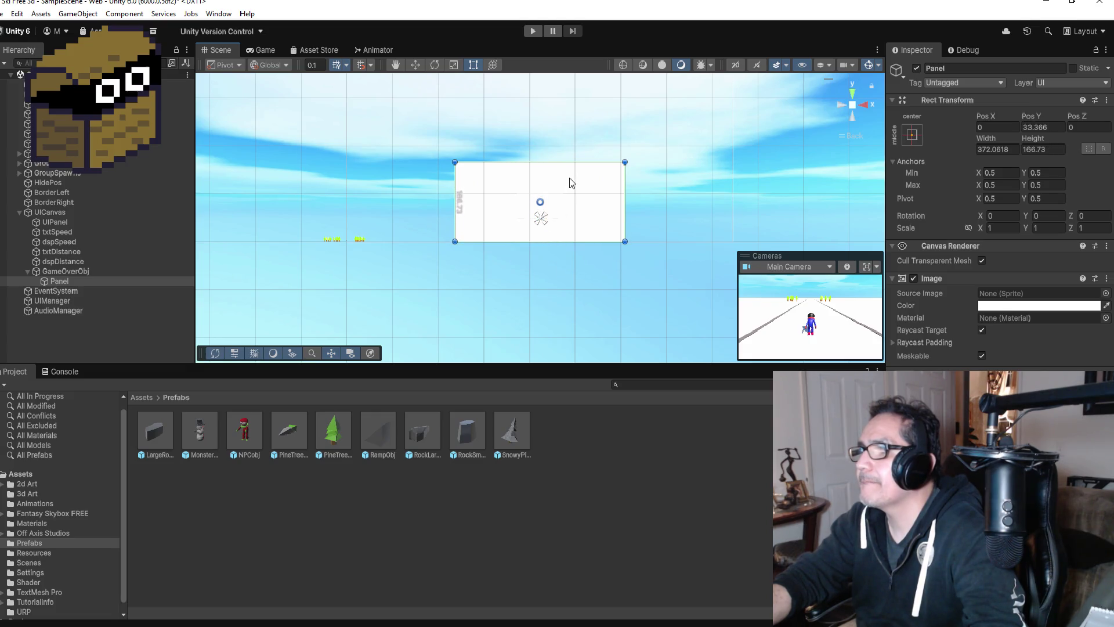
scroll(569, 184, down, 3)
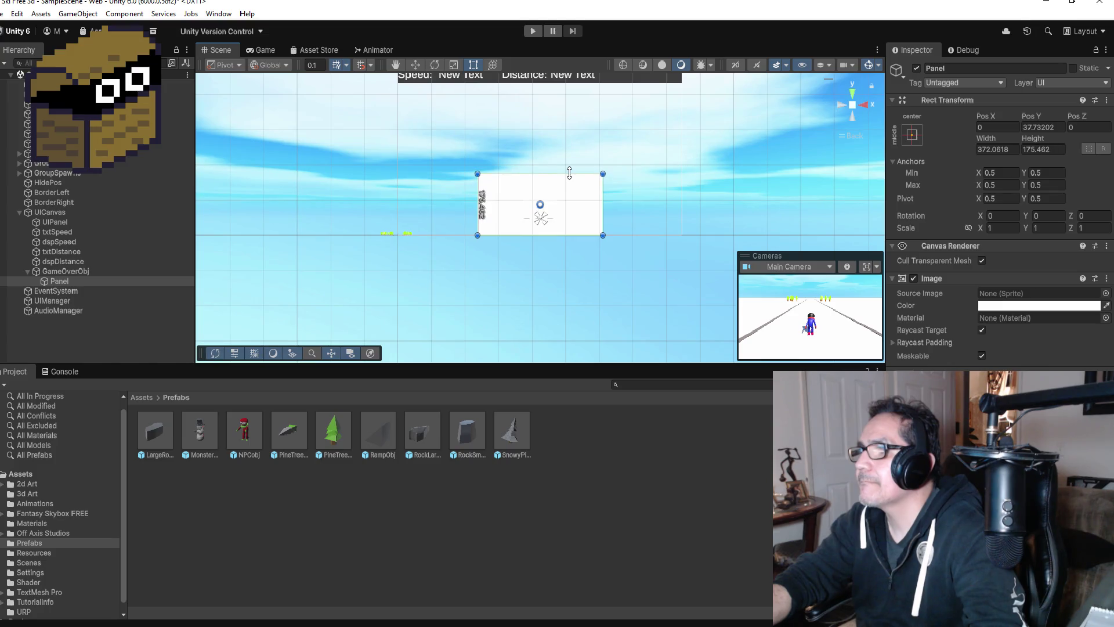
drag(603, 208, 612, 208)
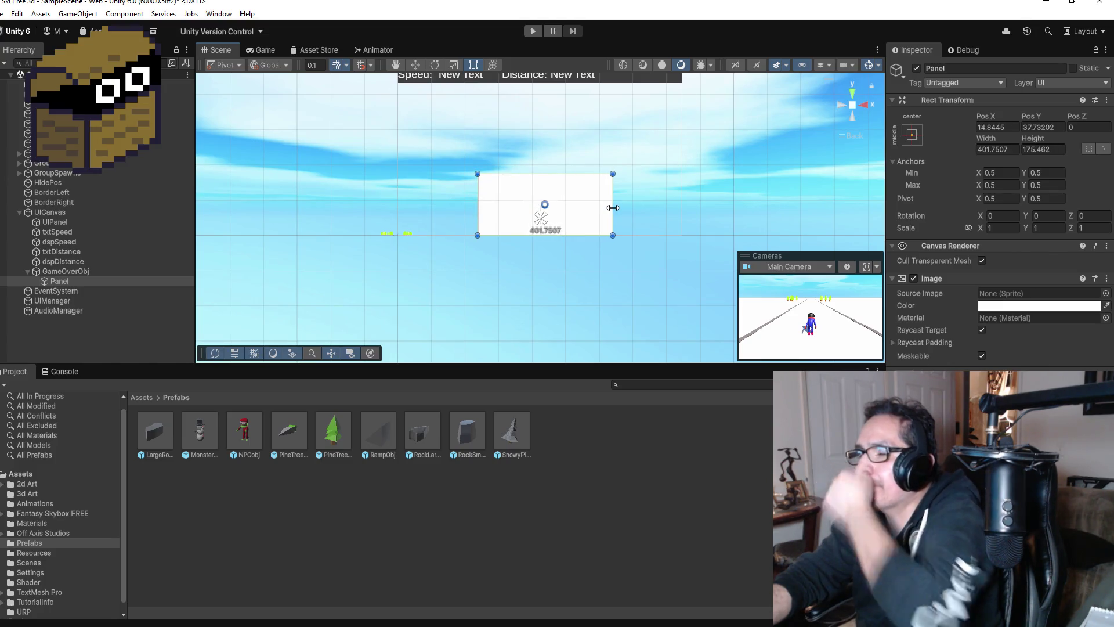
key(ctrl+z)
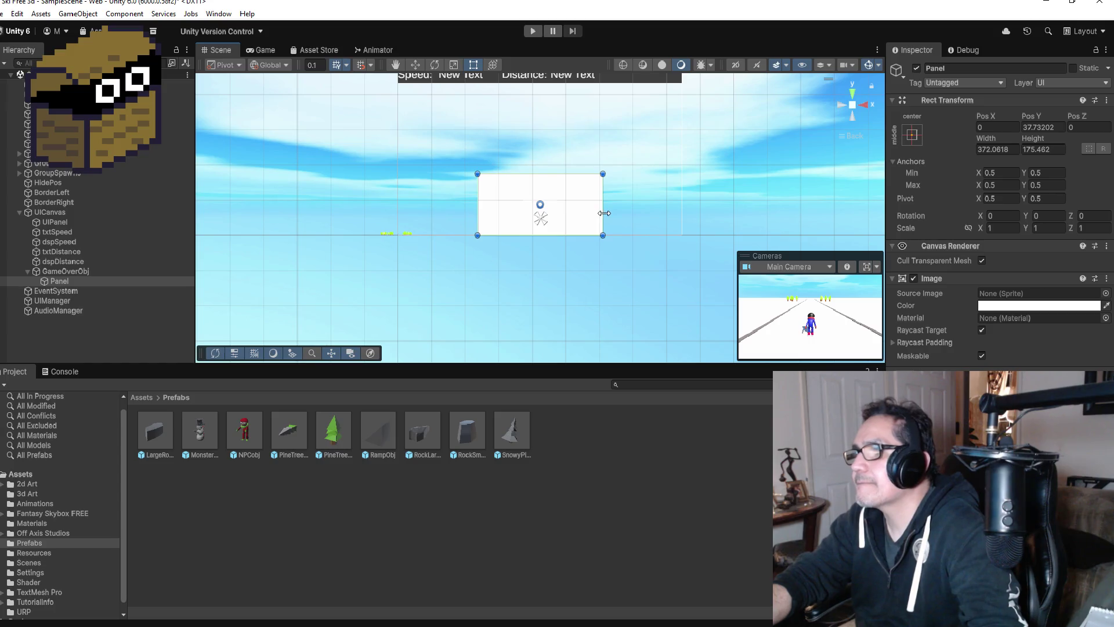
key(ctrl+z)
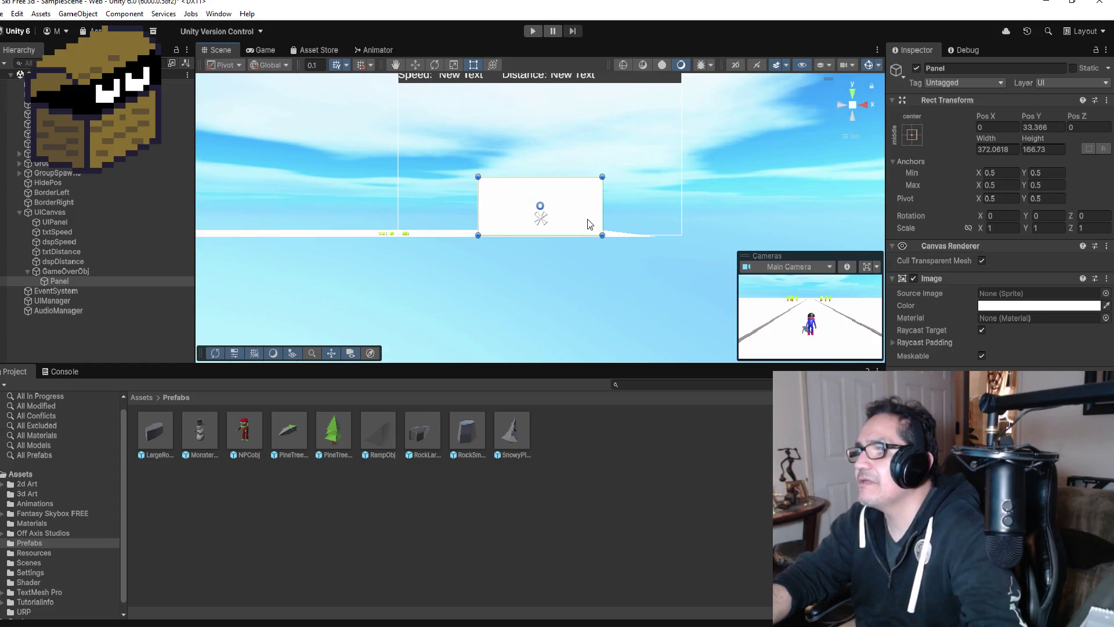
key(ctrl+z)
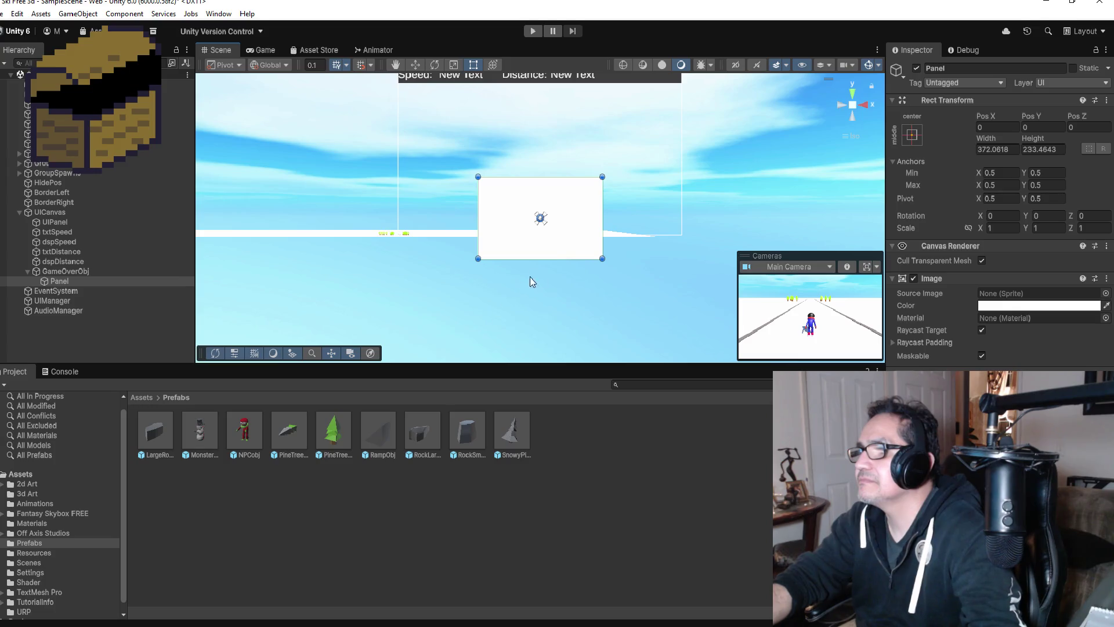
Resize the Panel to about 442 by 167 and tint it translucent dark grey
drag(552, 262, 554, 245)
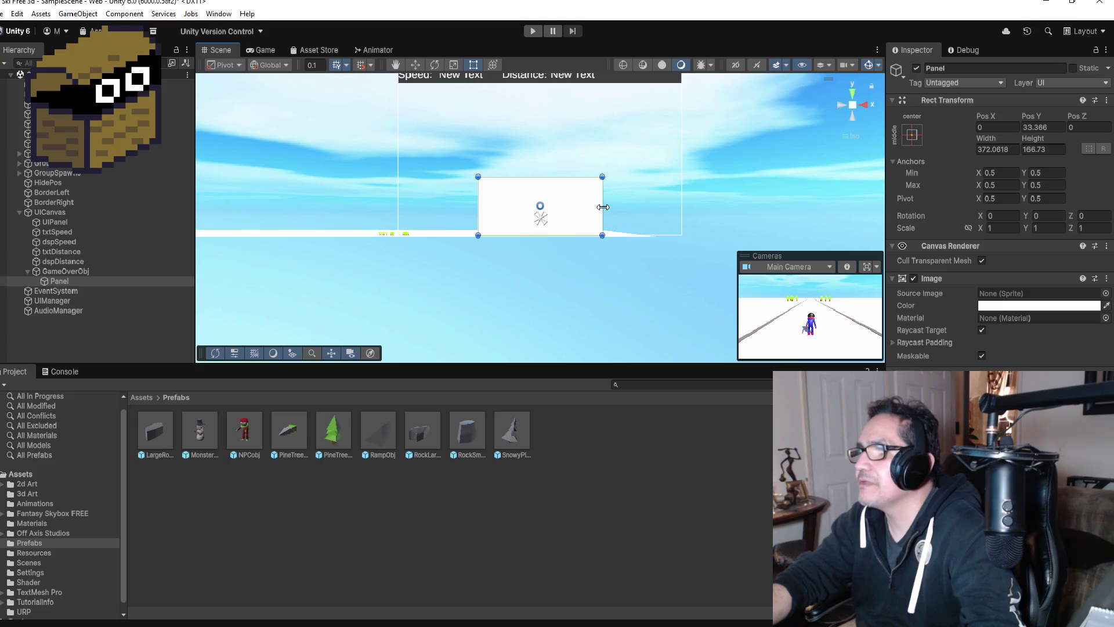
drag(608, 207, 611, 220)
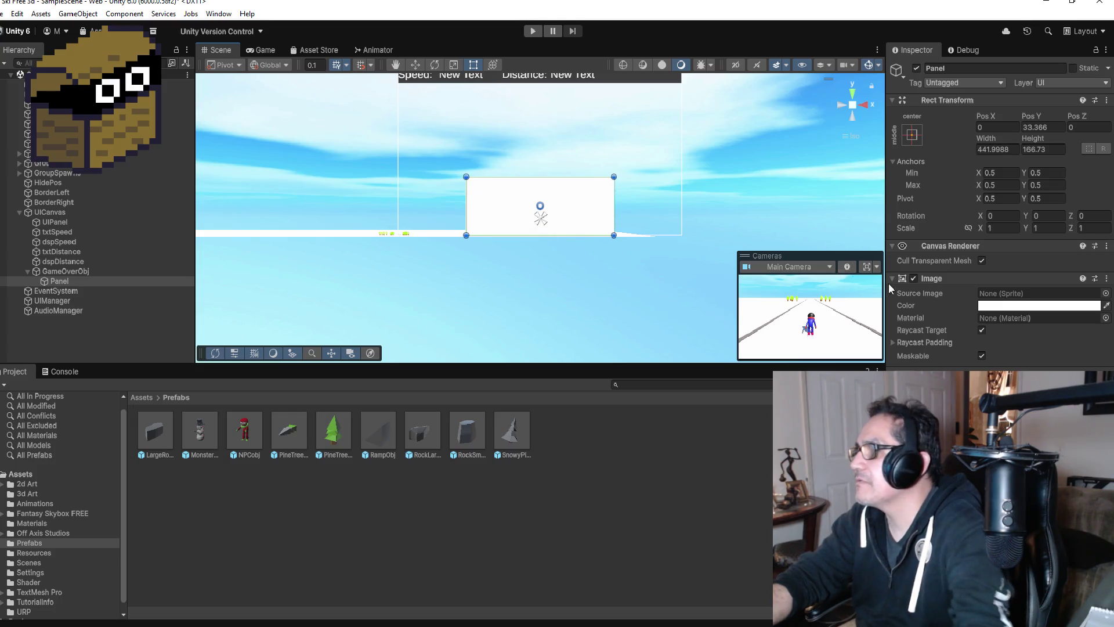
click(987, 308)
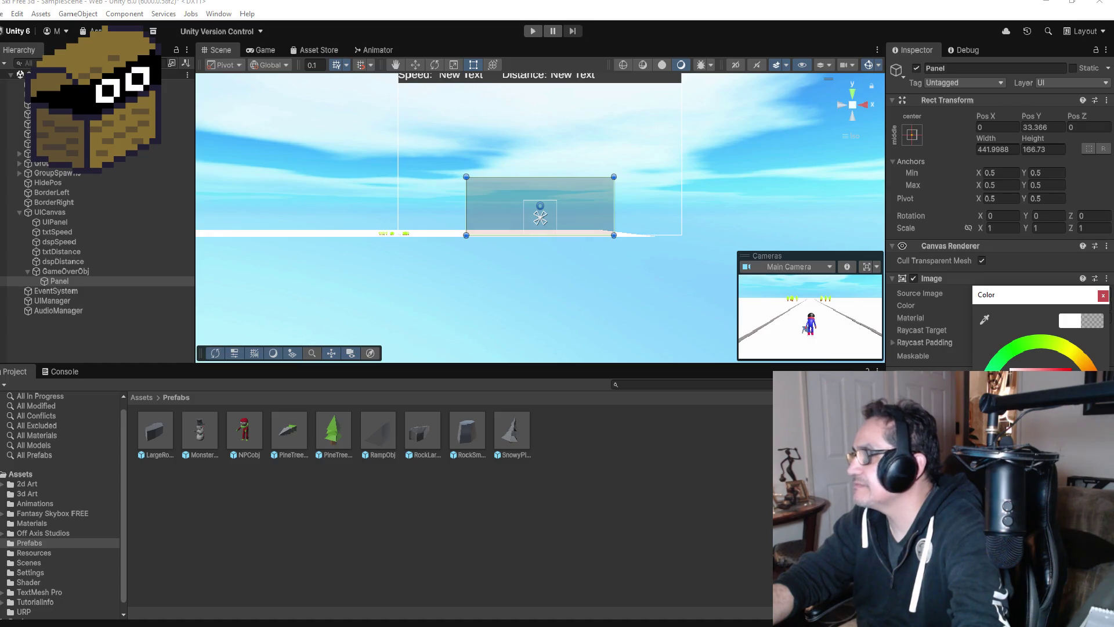
click(62, 273)
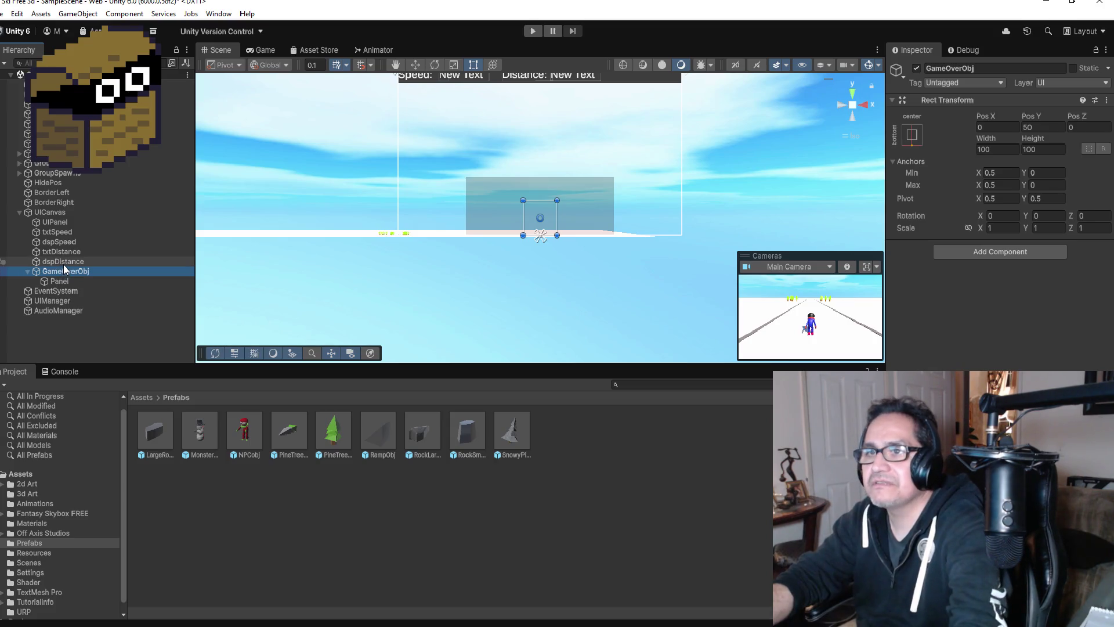
Add a TextMeshPro text named txtGameOver under GameOverObj
right_click(64, 264)
click(50, 270)
right_click(49, 270)
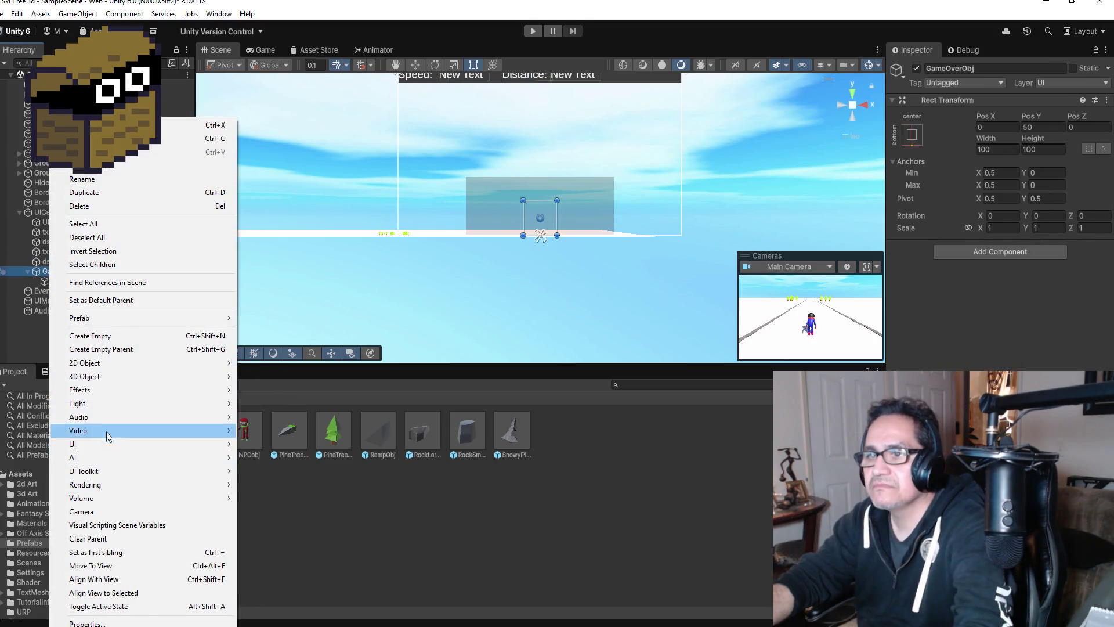
mouse_move(152, 445)
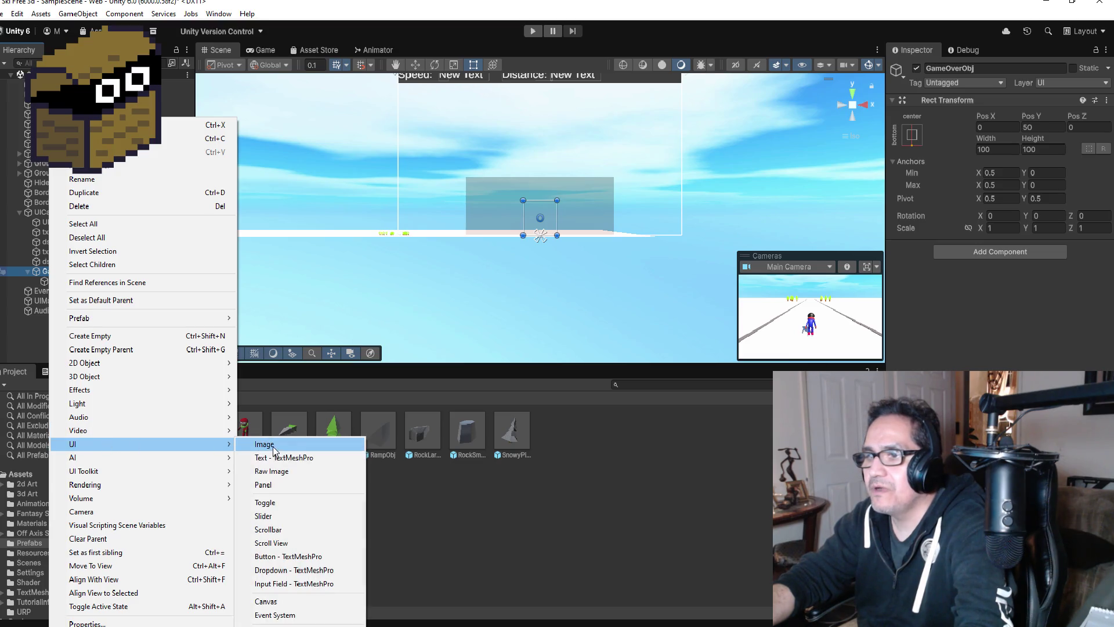
click(277, 457)
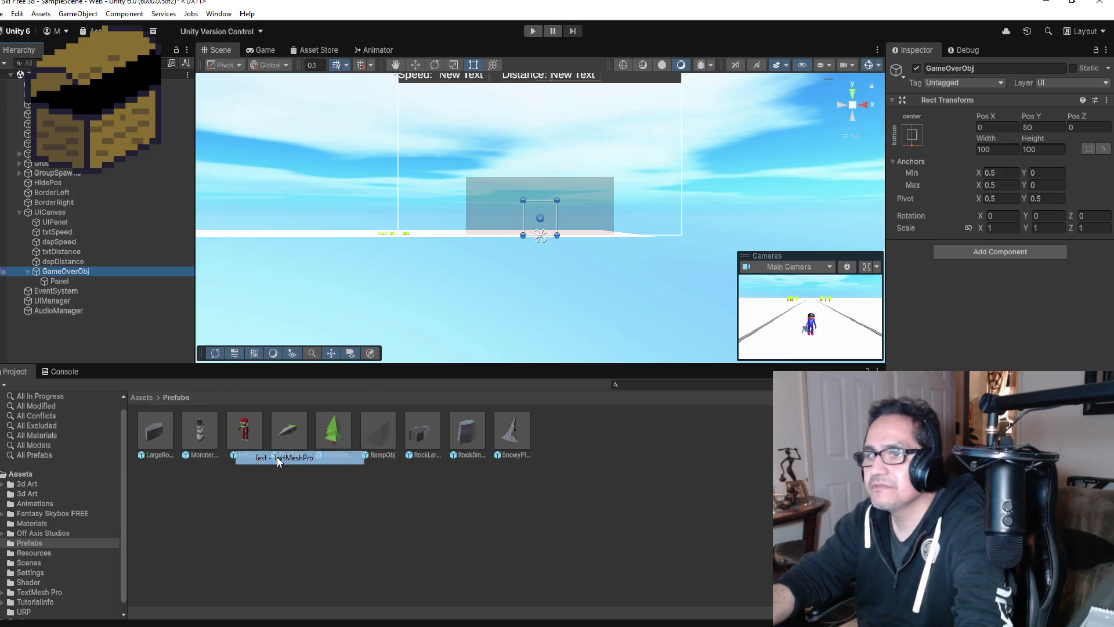
click(984, 70)
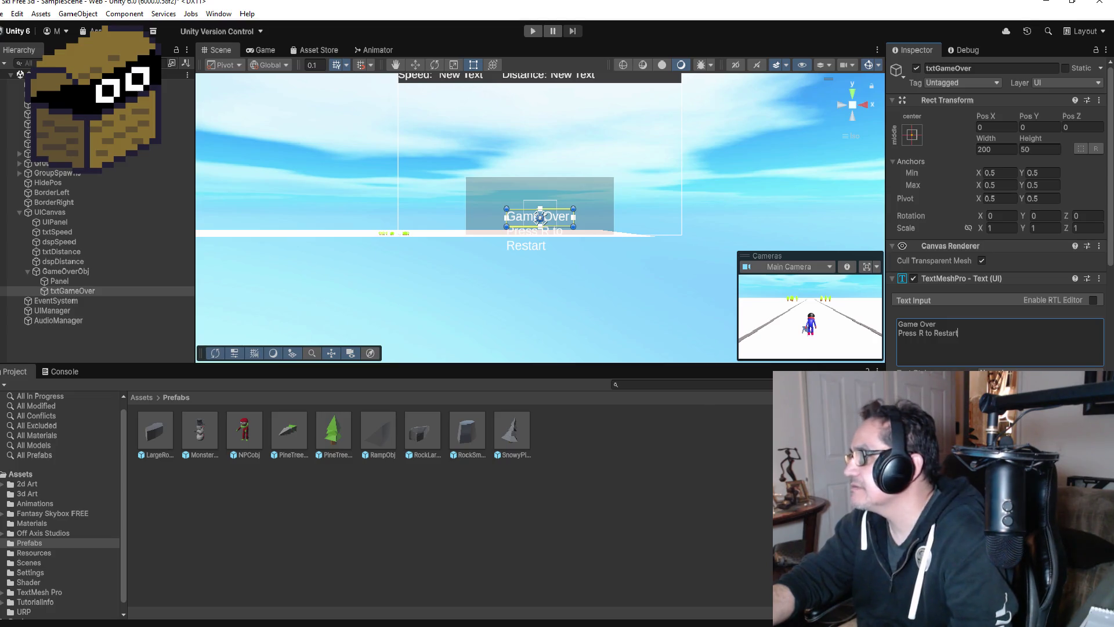
Enter 'Game Over / Press R to Restart' and raise the text slightly over the panel
scroll(998, 232, down, 3)
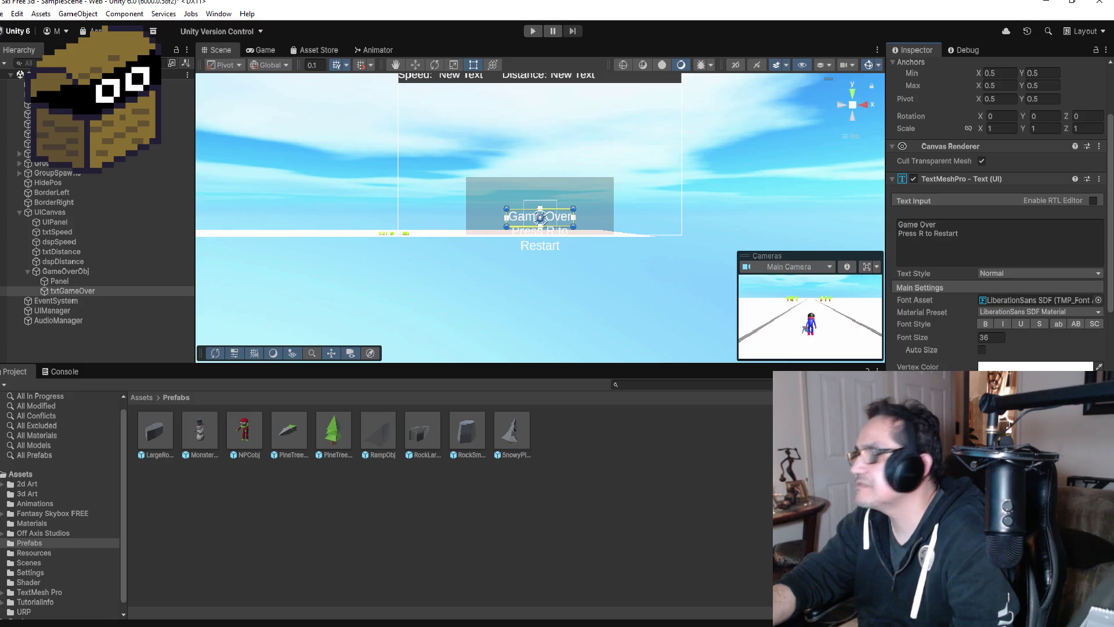
click(416, 64)
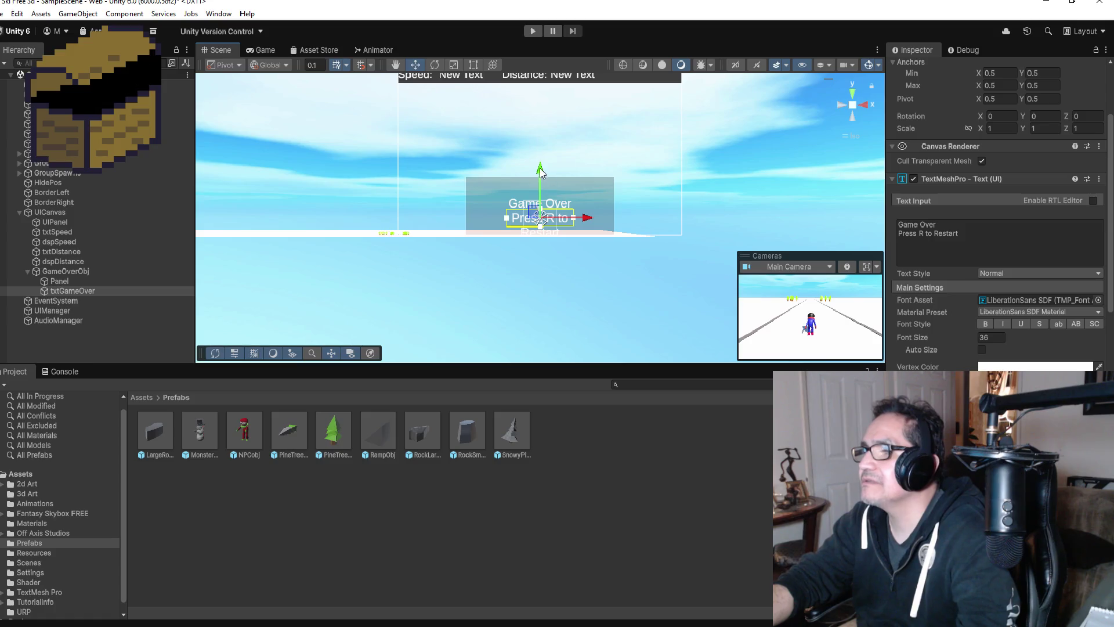
drag(539, 168, 542, 154)
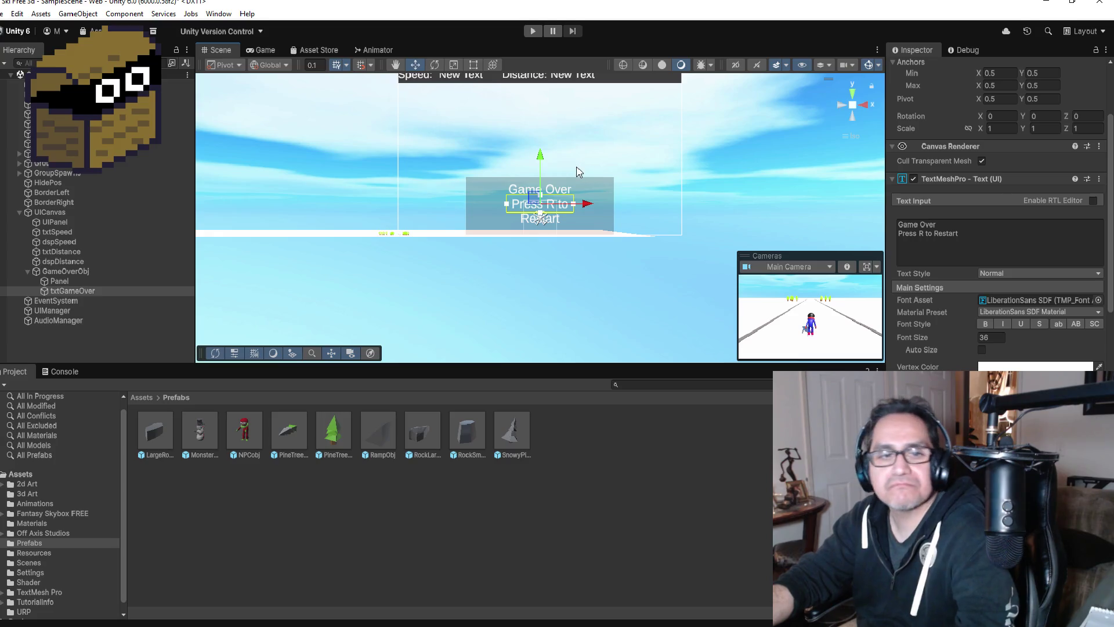
Open the Game Over Panel's background Color picker, then start a test run
click(71, 282)
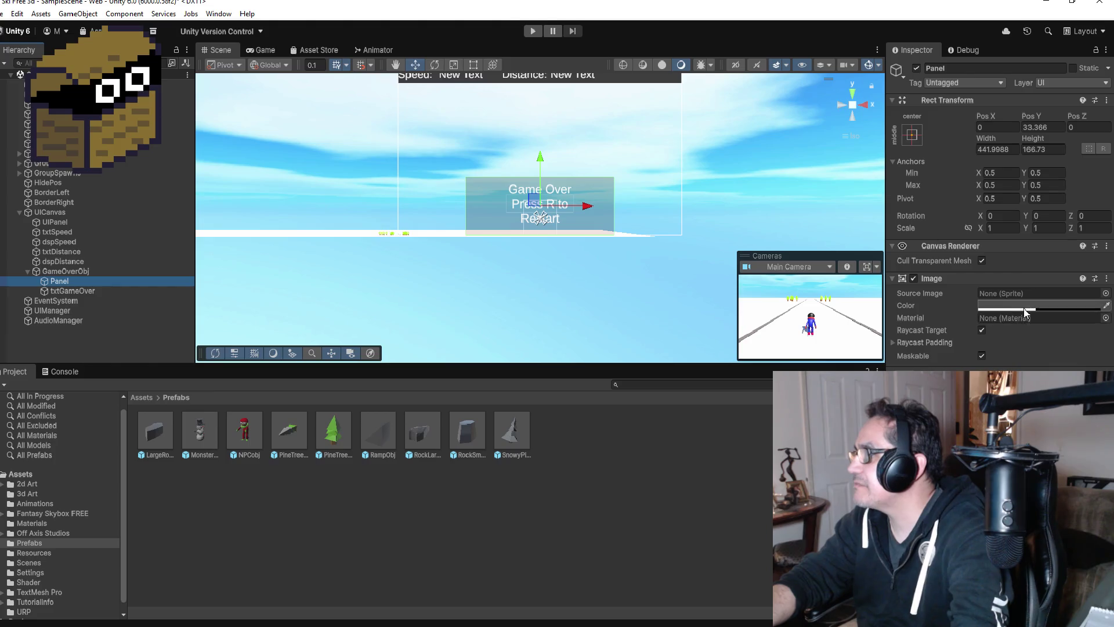
click(1025, 306)
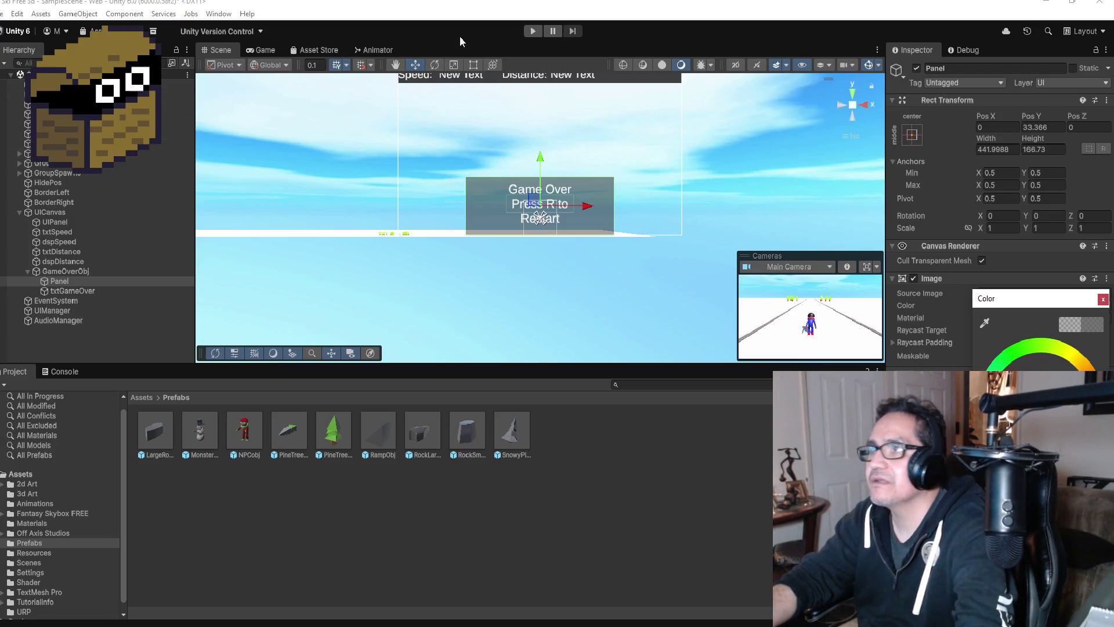
click(531, 31)
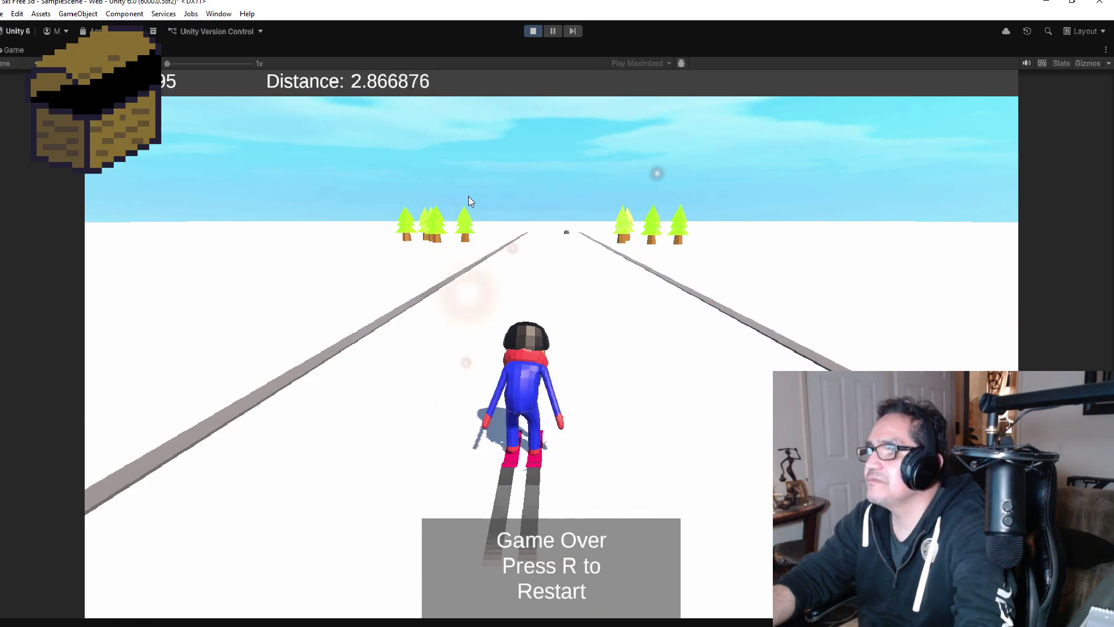
key(Right)
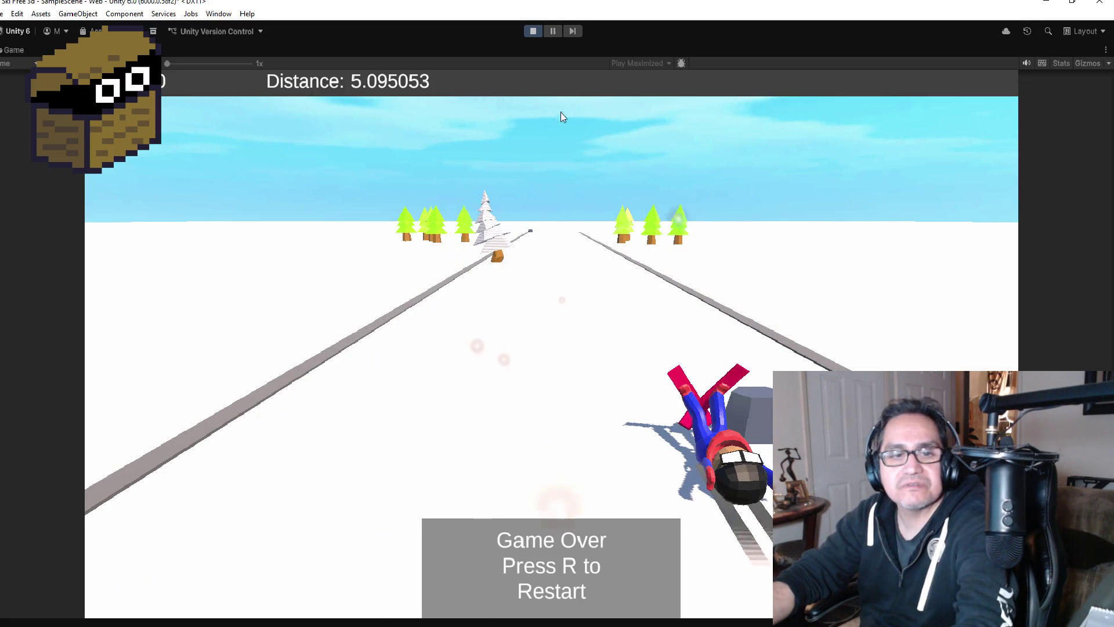
click(531, 33)
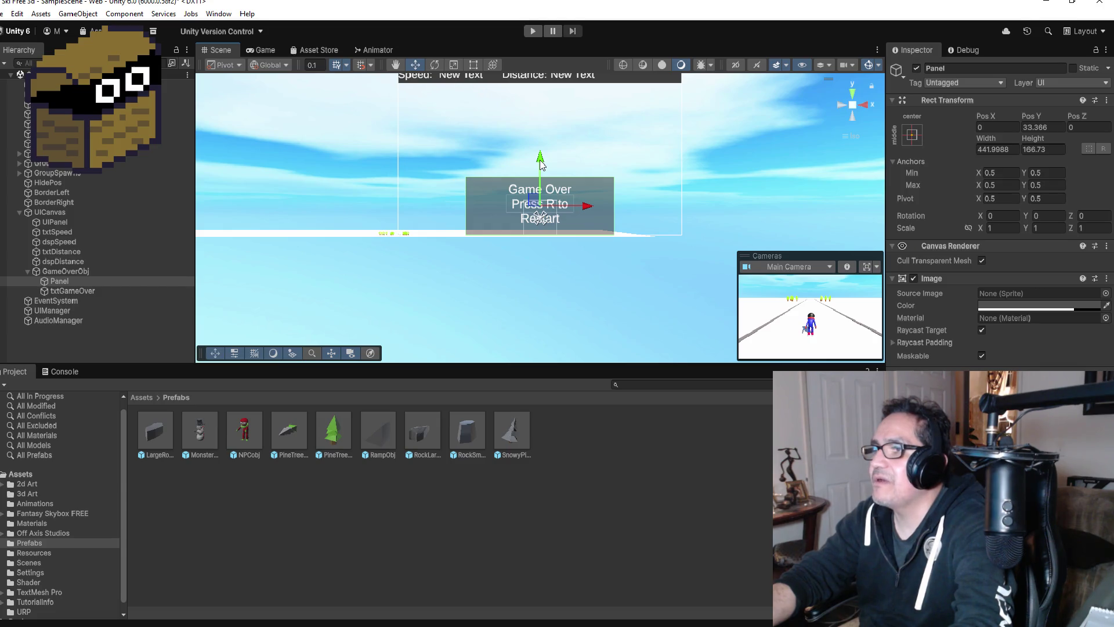
Set the GameOverObj group's anchor preset to top-center
click(83, 272)
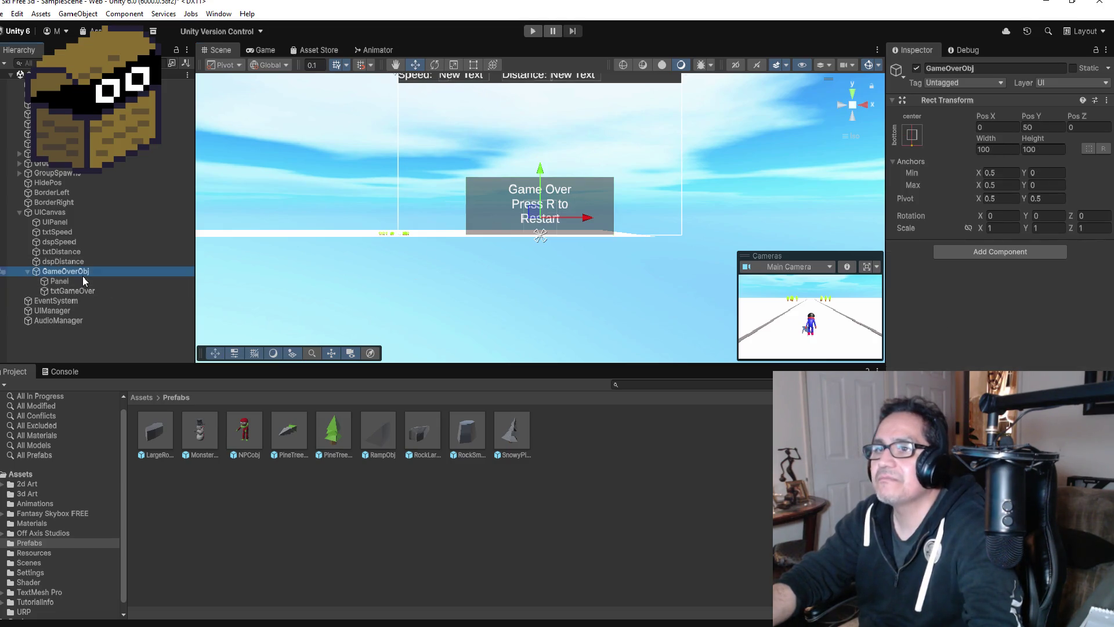
click(913, 139)
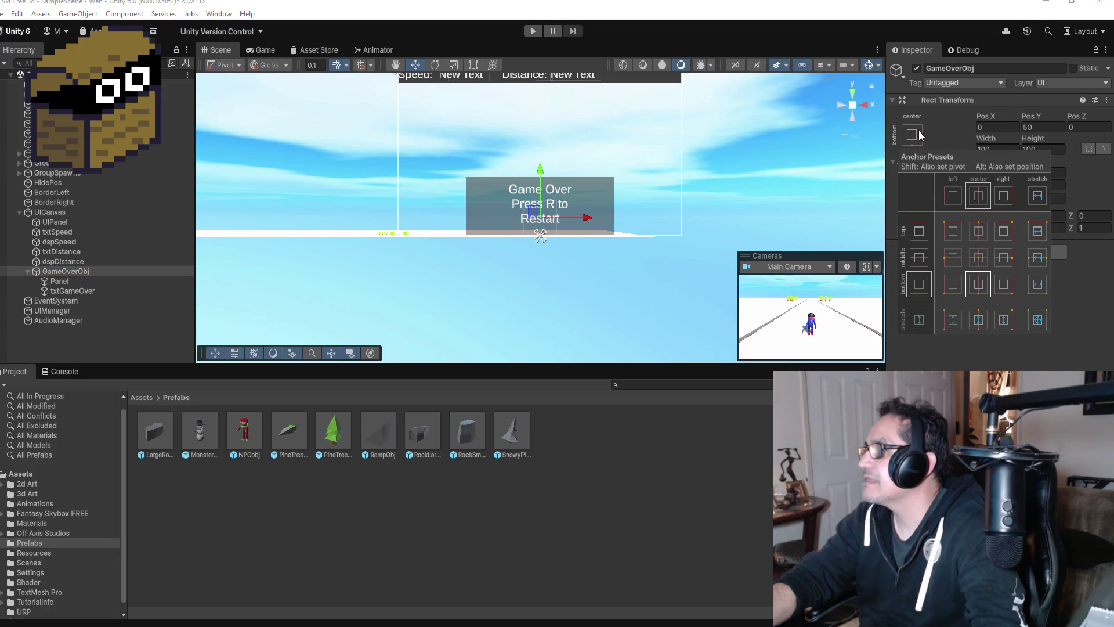
click(980, 232)
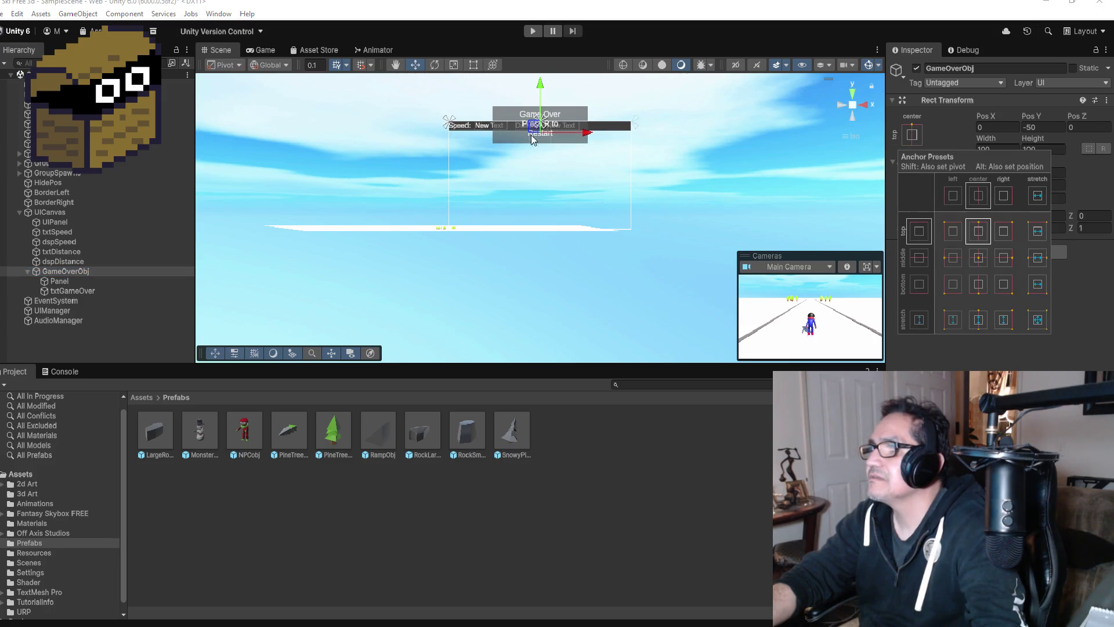
Drag the Panel and txtGameOver down below the top bar, then start a test run
click(78, 280)
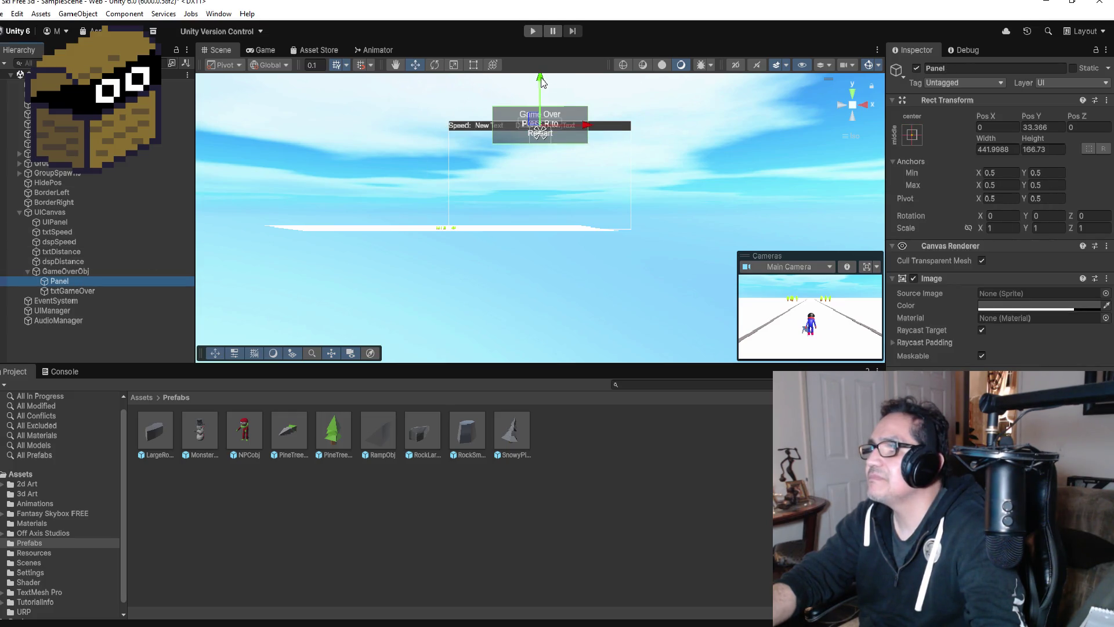
drag(541, 81, 544, 105)
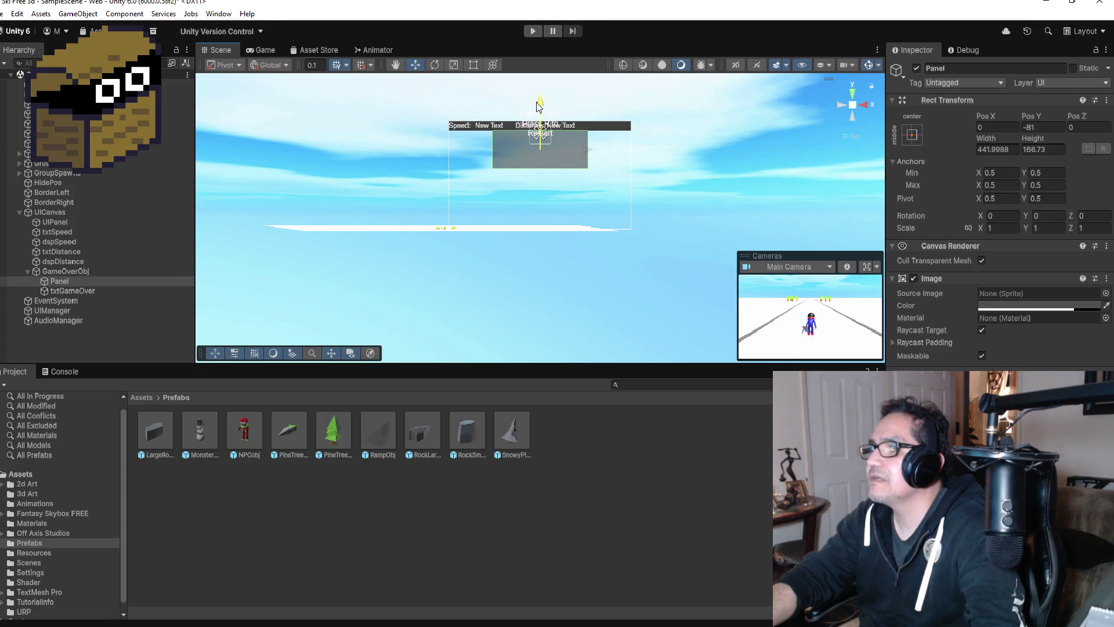
click(77, 291)
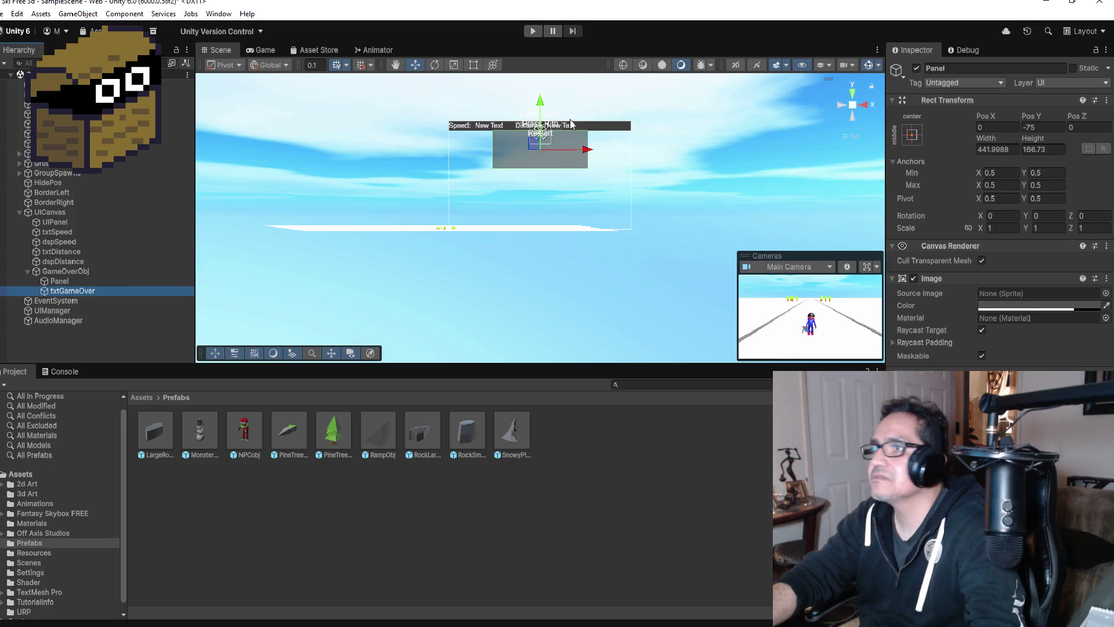
drag(540, 83, 536, 109)
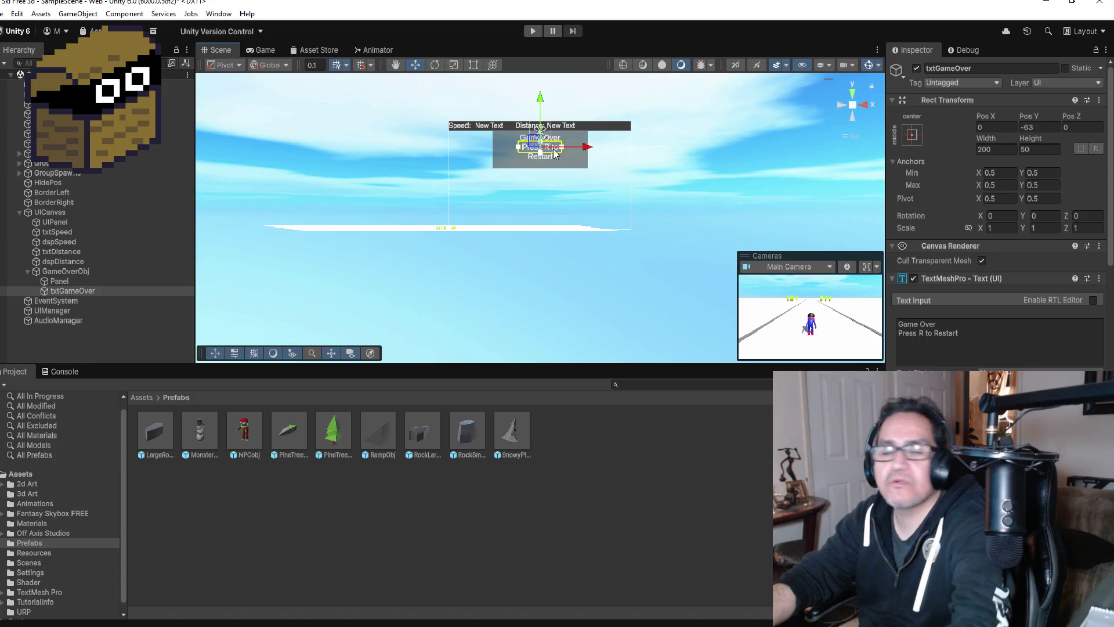
double_click(71, 290)
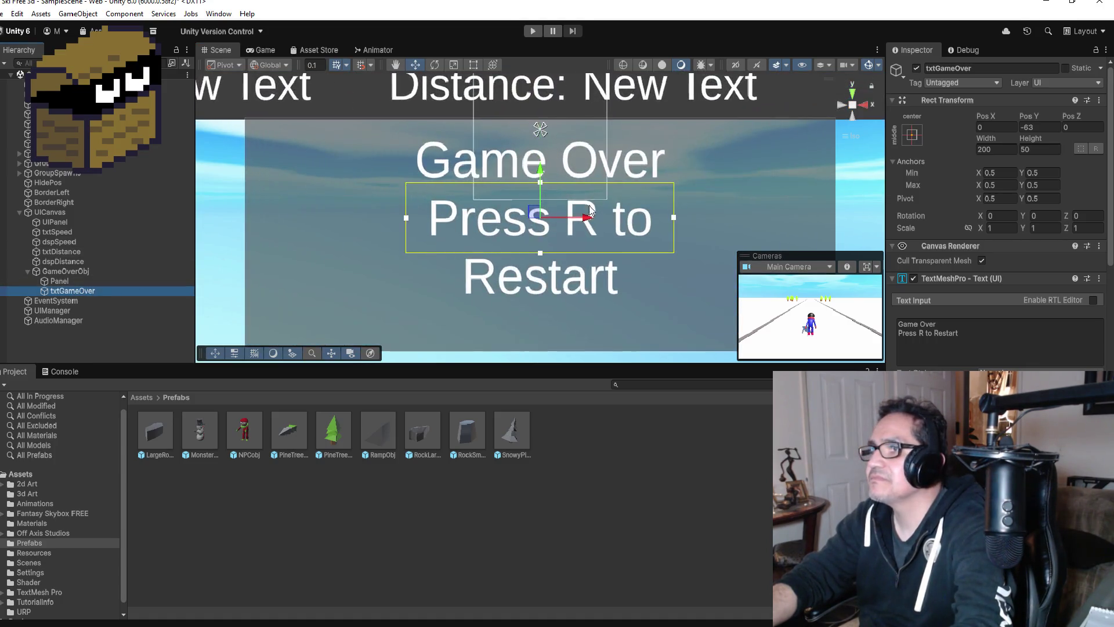
click(533, 31)
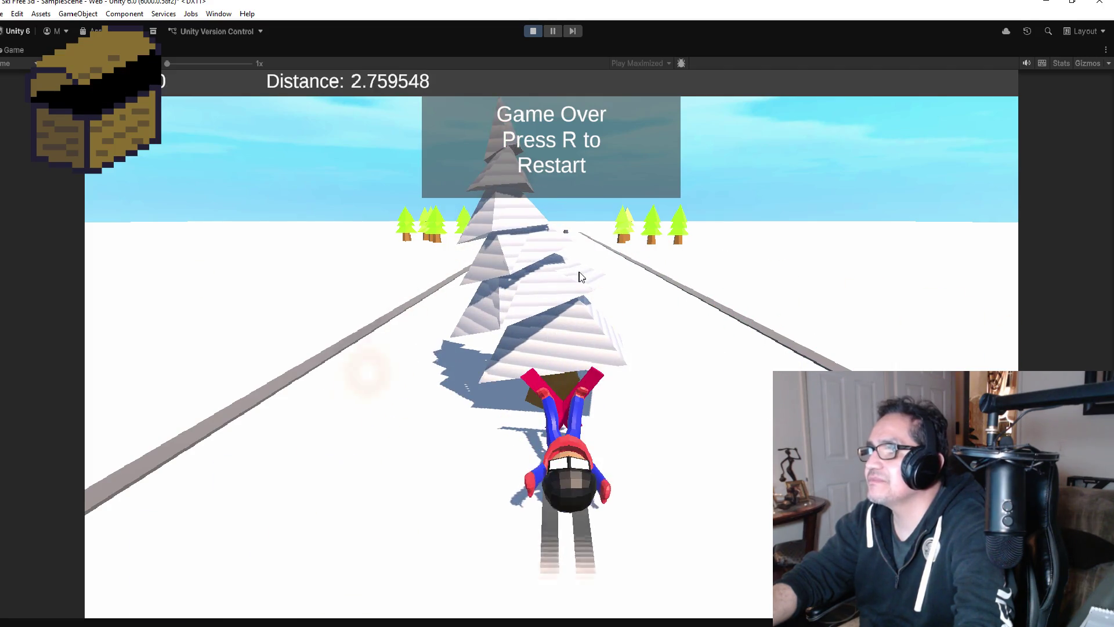
click(530, 31)
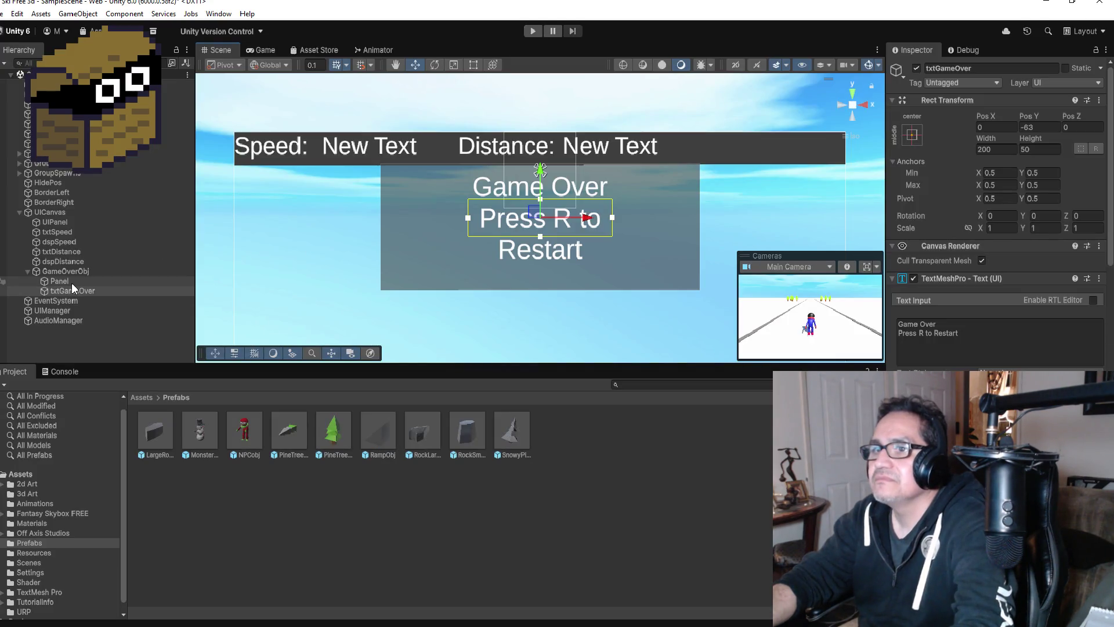
Lower the Panel and txtGameOver slightly together
click(71, 282)
ctrl+click(99, 291)
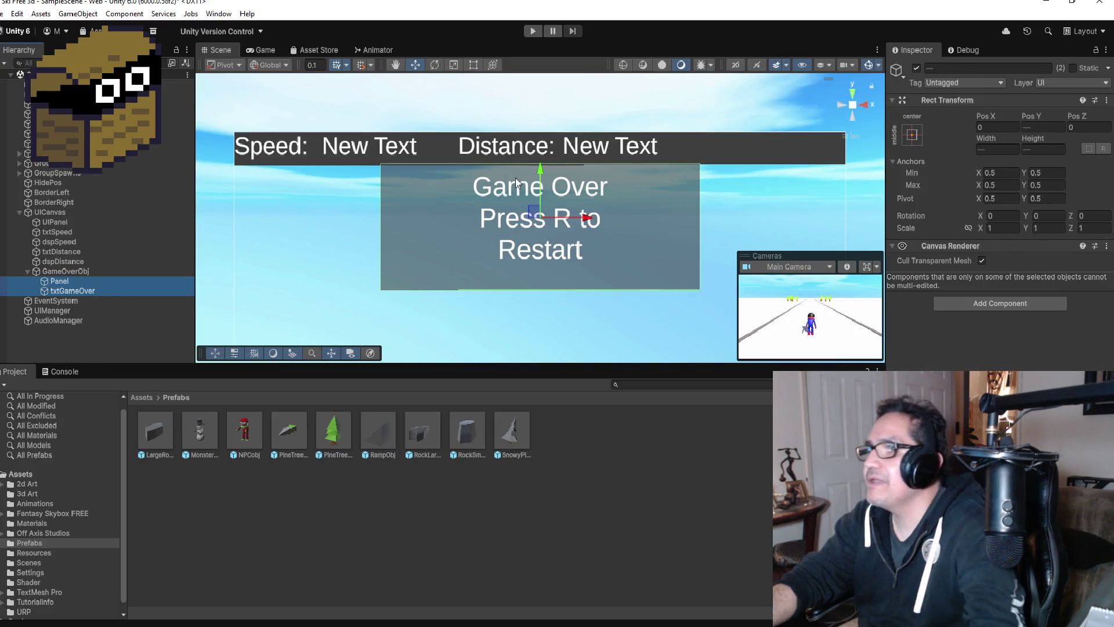
drag(537, 168, 536, 177)
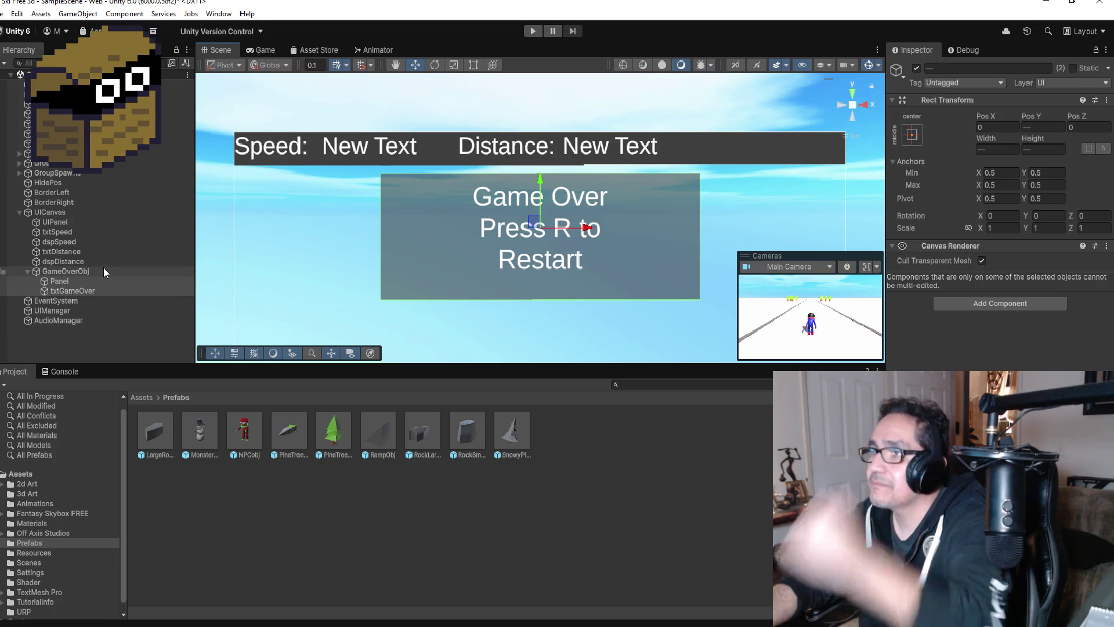
Collapse GameOverObj and uncheck its active box so it starts hidden
click(92, 280)
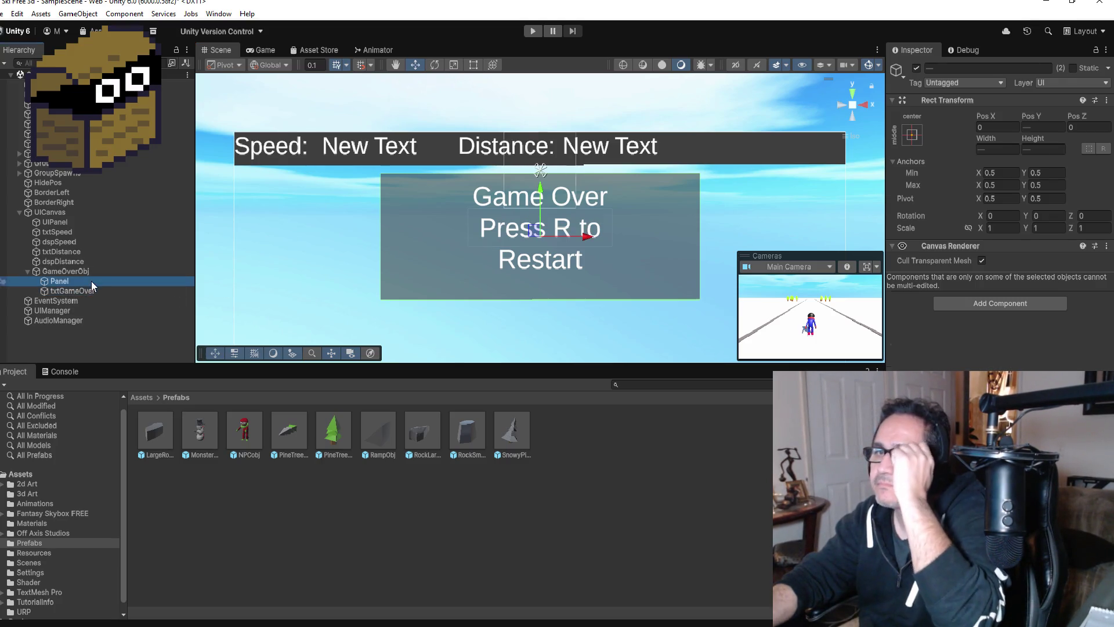
click(36, 271)
click(27, 271)
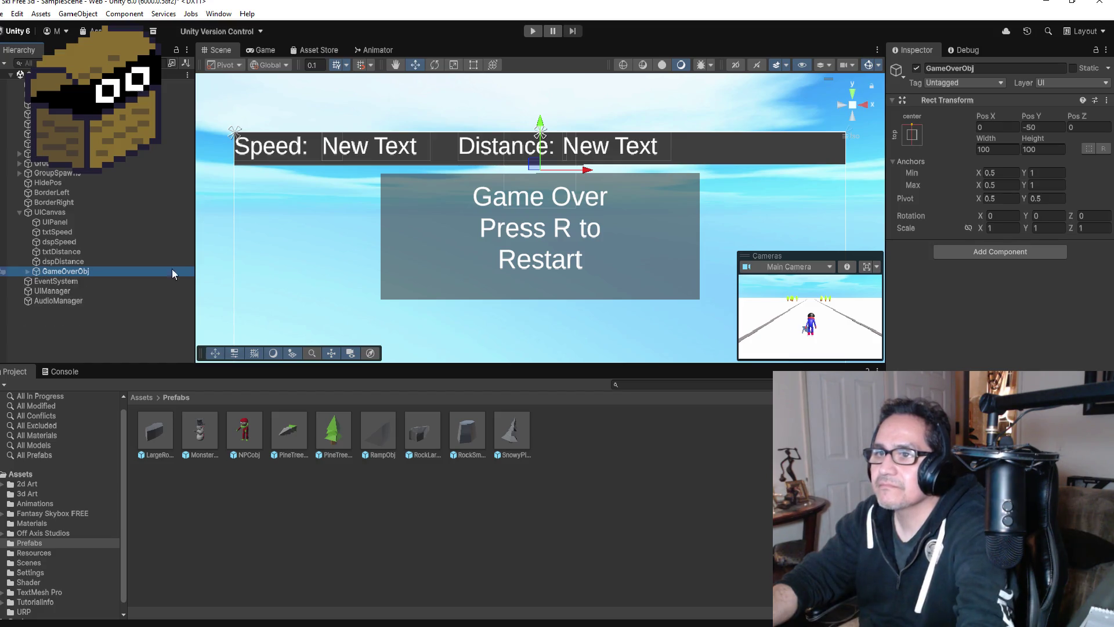
click(916, 68)
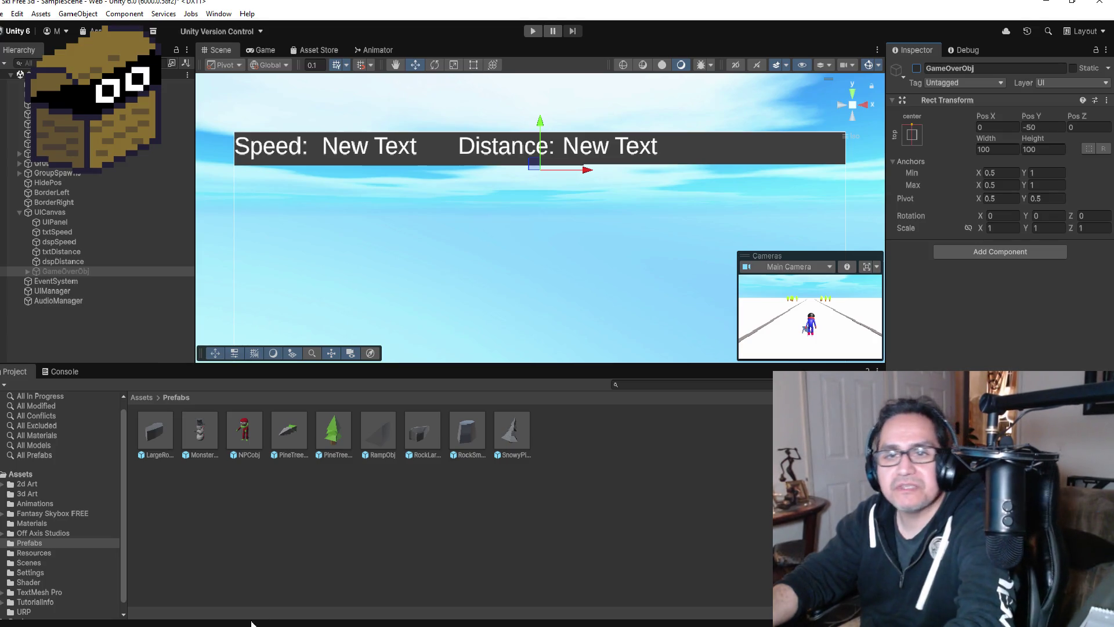
key(alt+Tab)
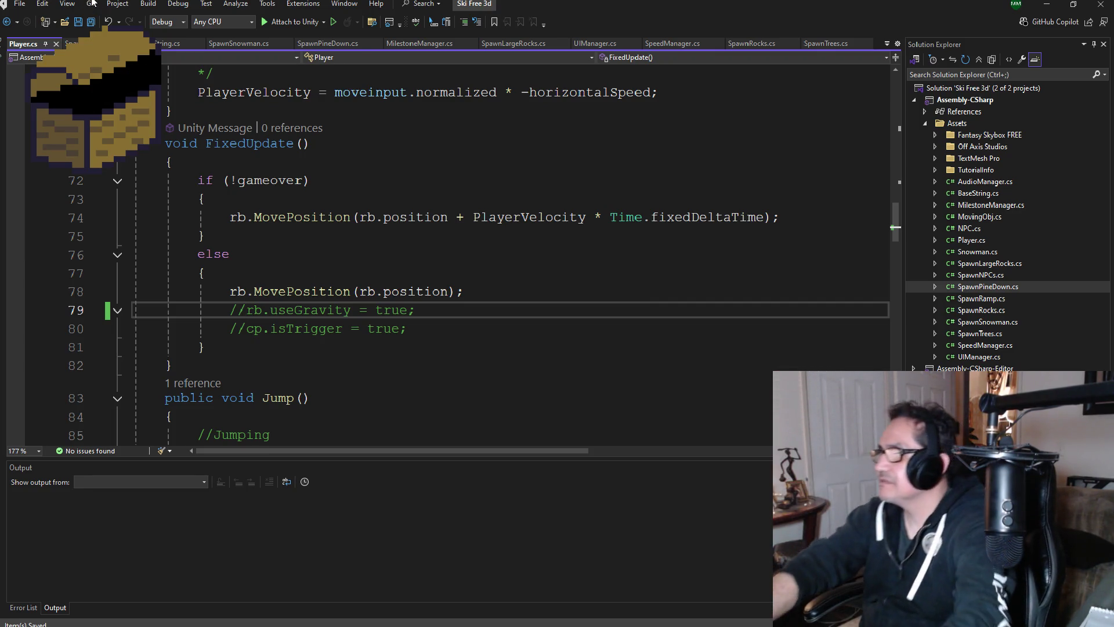
In UIManager.cs, add 'private GameObject GameOverObj;' below the distance field
click(583, 44)
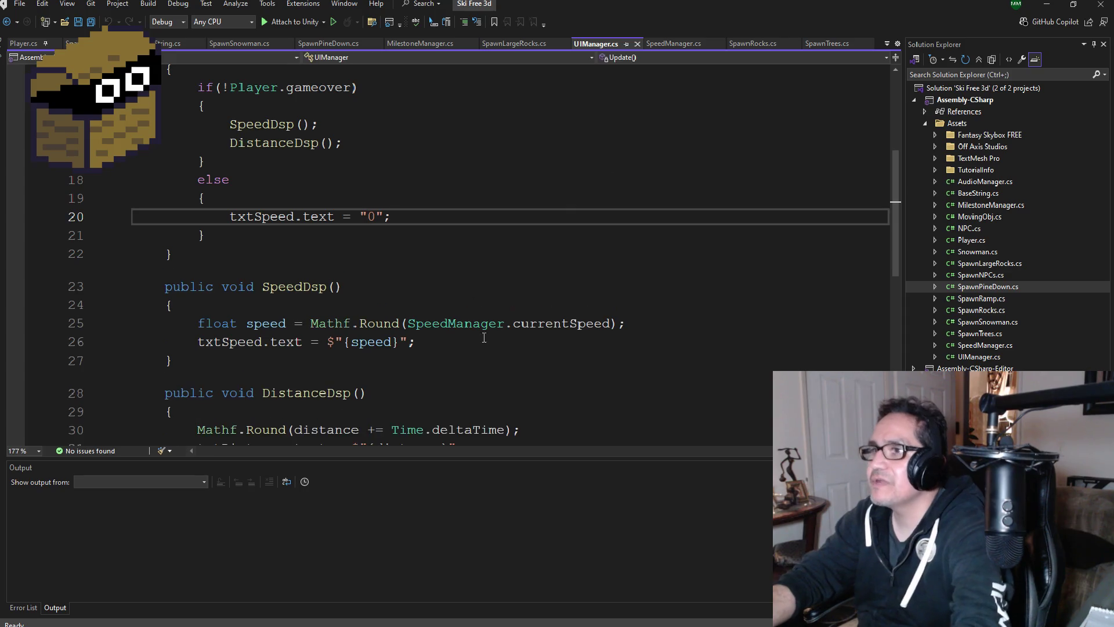
scroll(394, 278, down, 2)
scroll(394, 278, up, 4)
scroll(394, 278, up, 2)
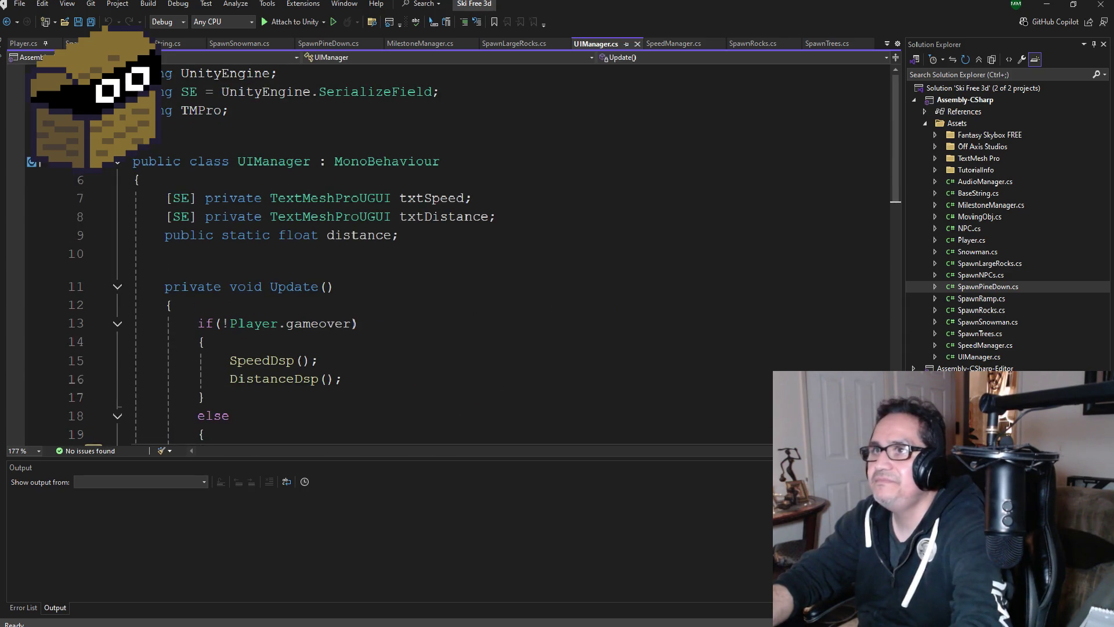
click(92, 24)
click(421, 235)
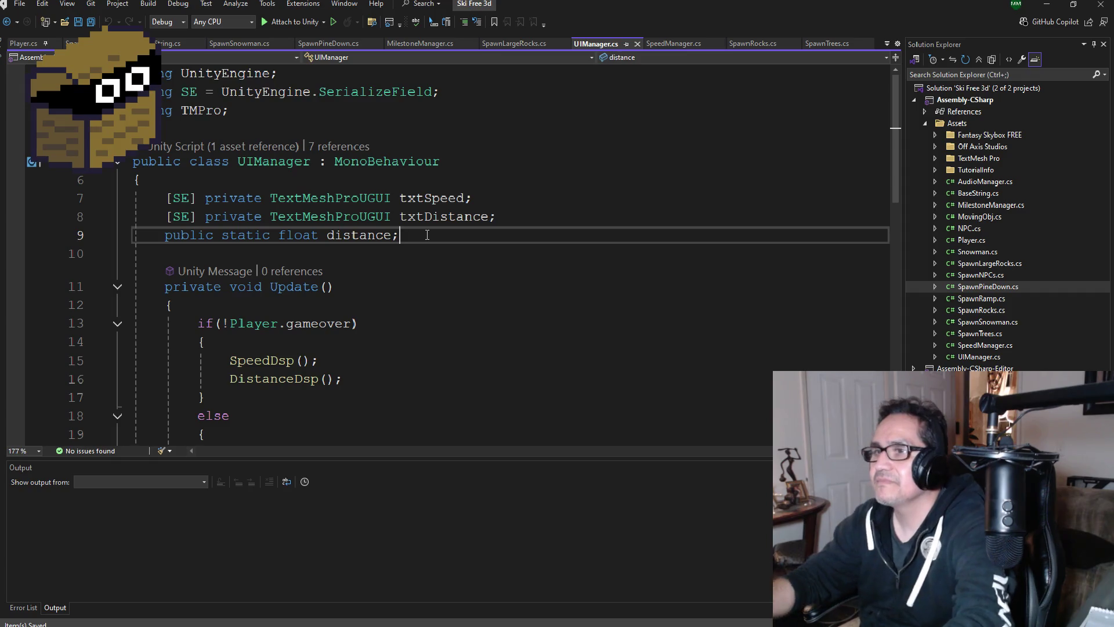
key(Return)
text([SE)
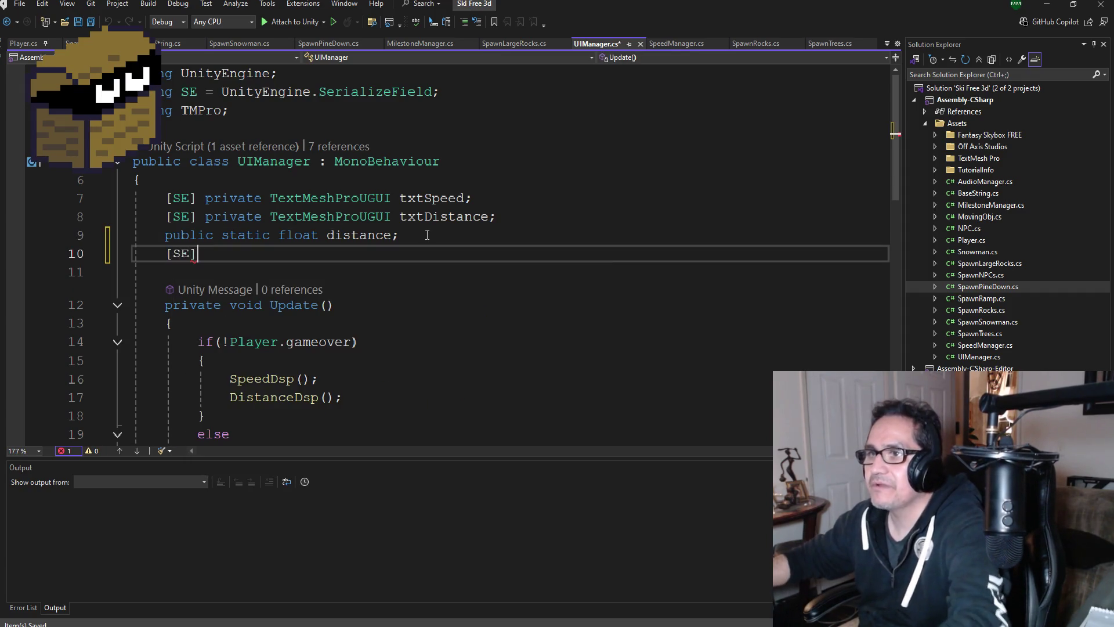
text(private G)
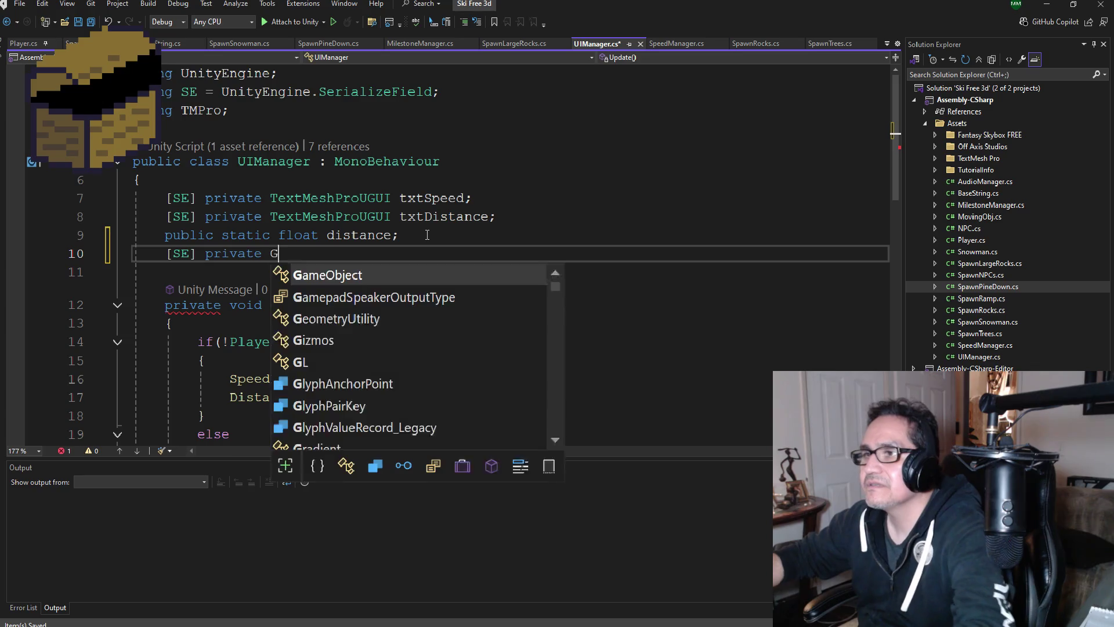
text(ameObject GameObject G)
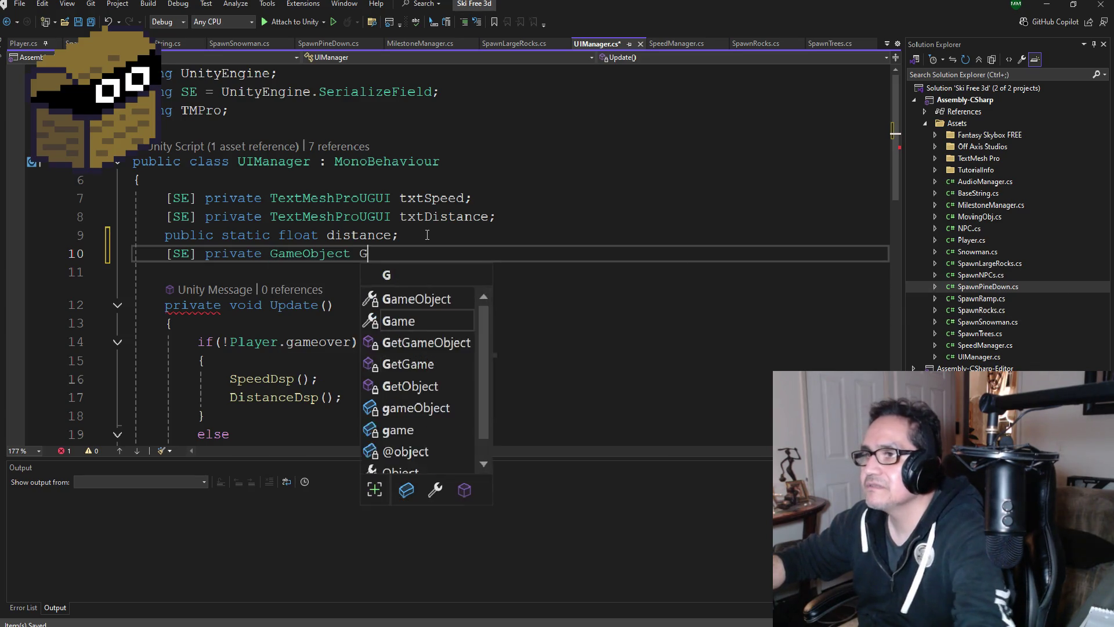
text(OverObj;)
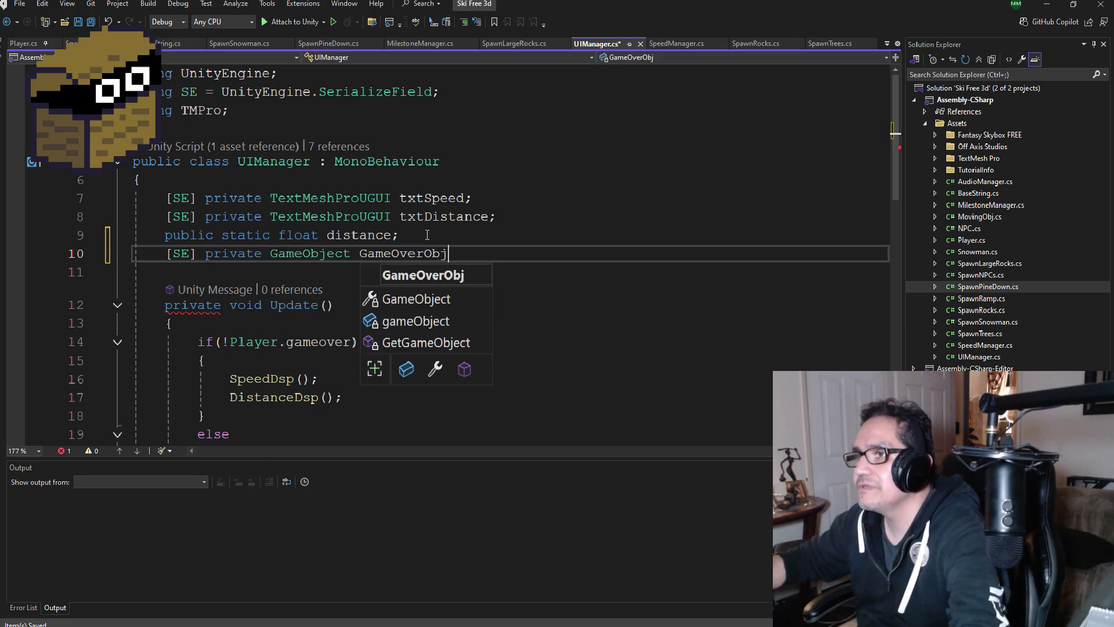
After the else block in Update(), add an if (Player.gameover) check
scroll(406, 325, down, 7)
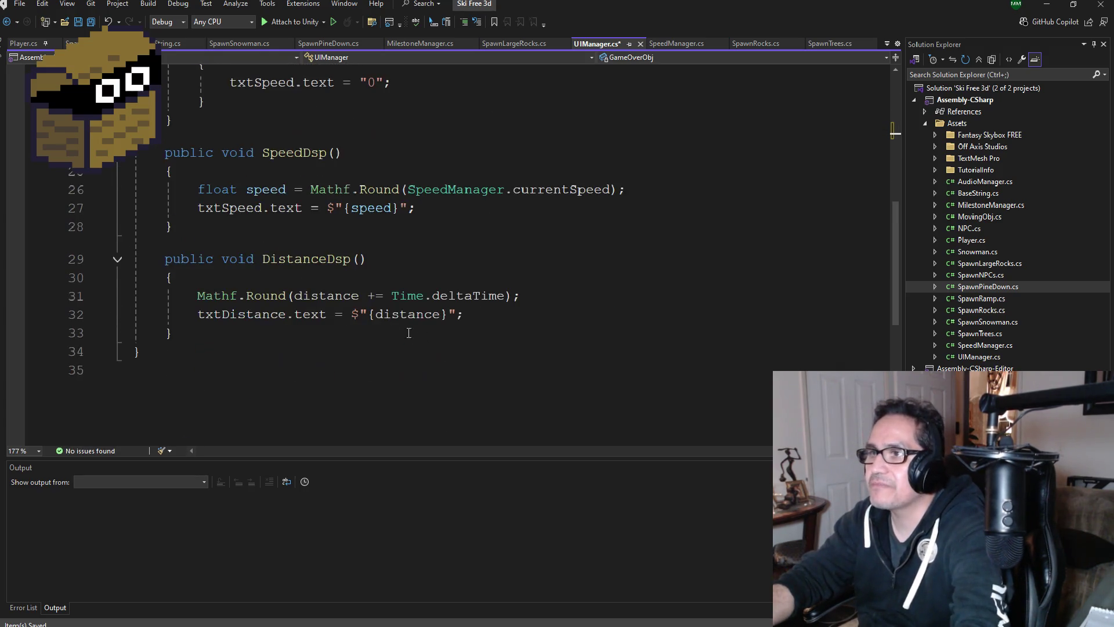
scroll(400, 315, up, 4)
scroll(400, 315, up, 1)
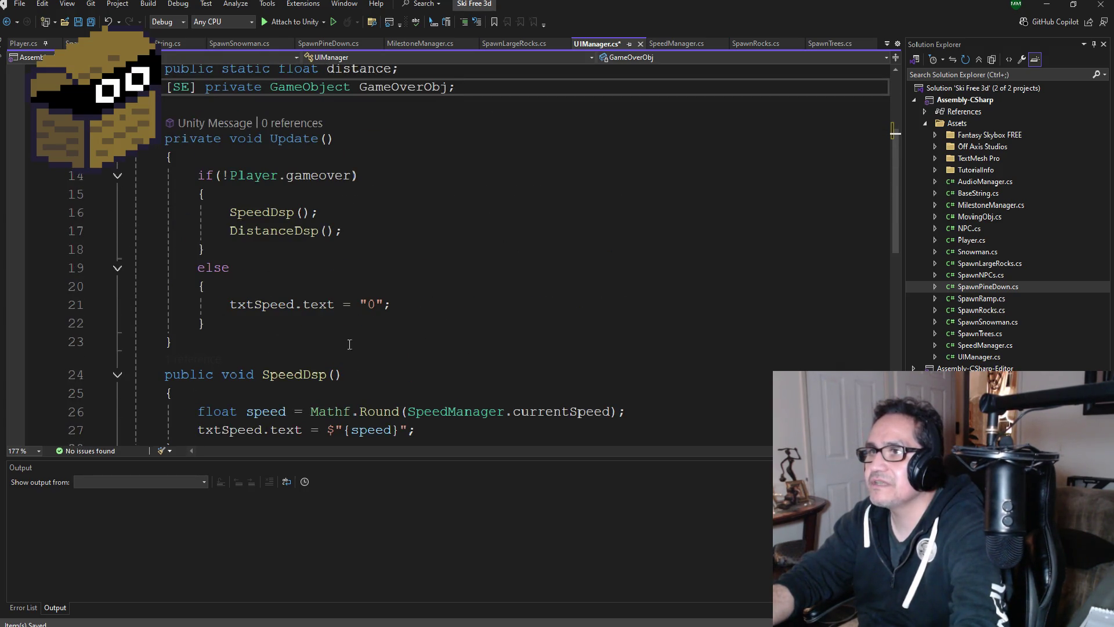
scroll(349, 344, down, 1)
click(229, 264)
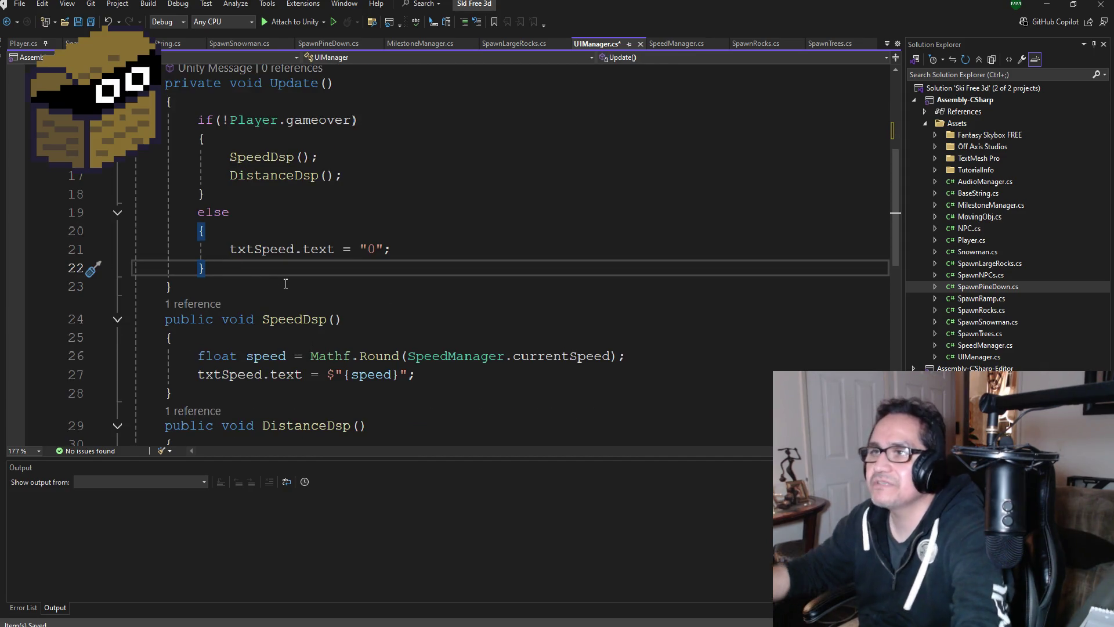
key(Return)
text(if(p)
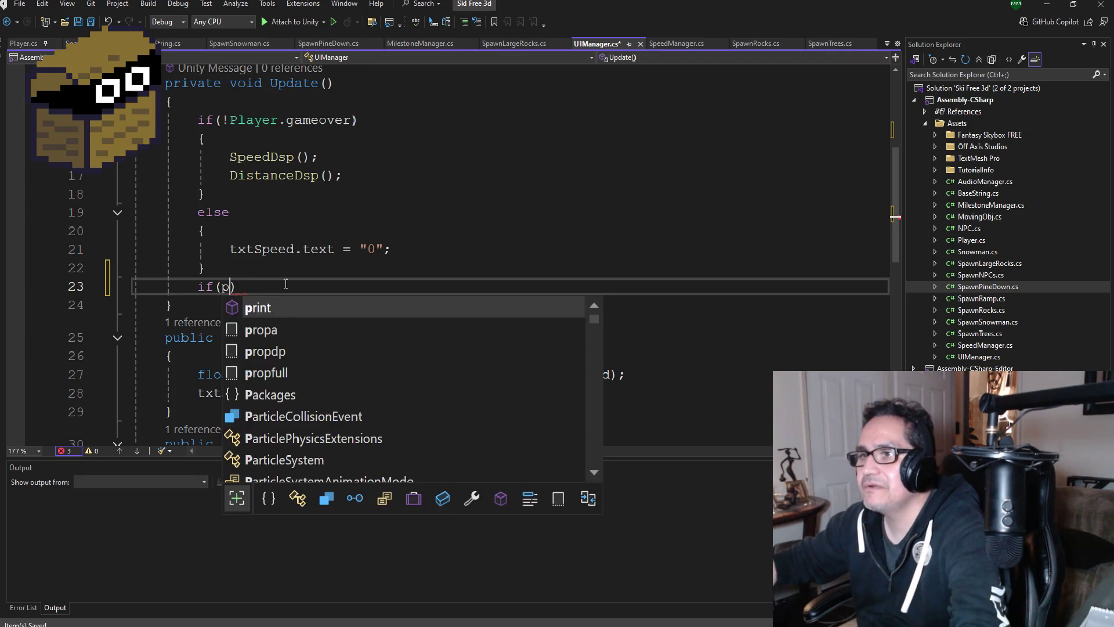
key(Tab)
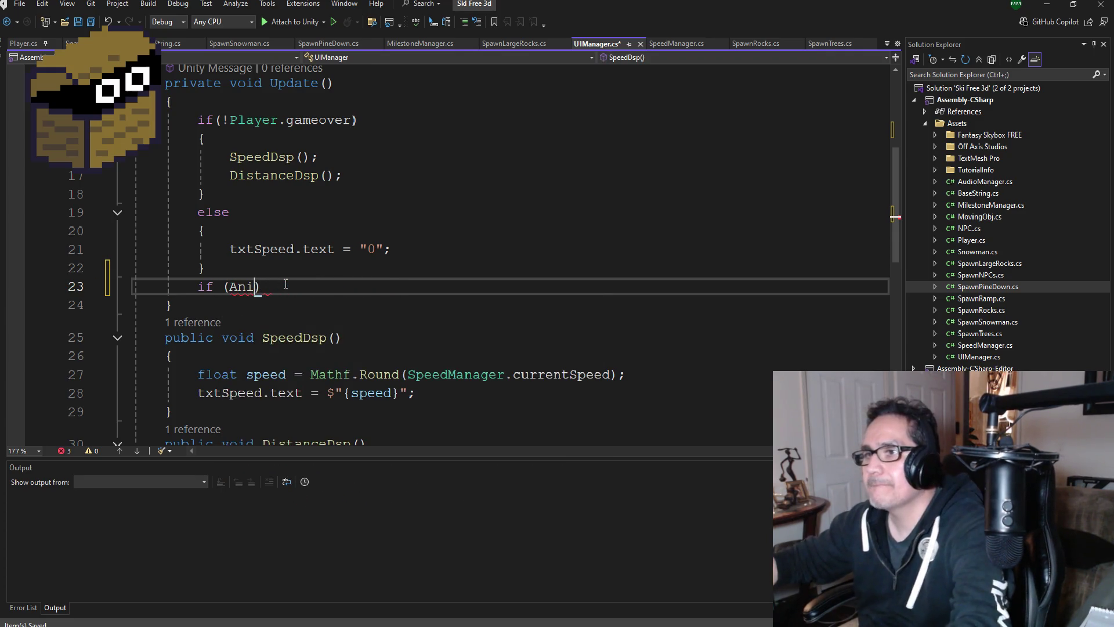
key(BackSpace)
text(Player.)
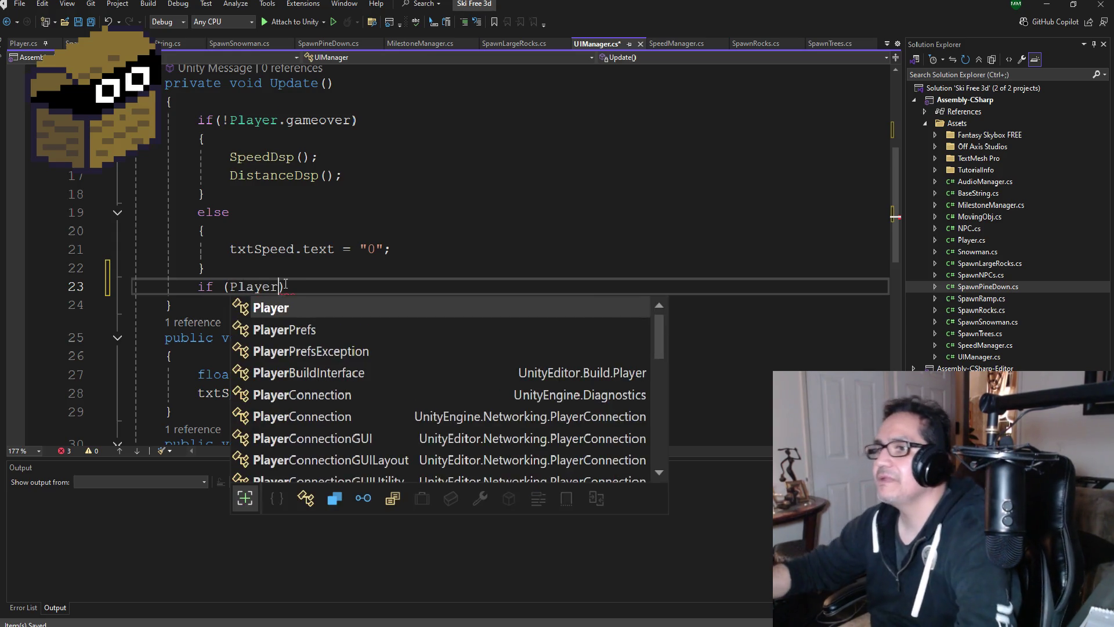
key(Tab)
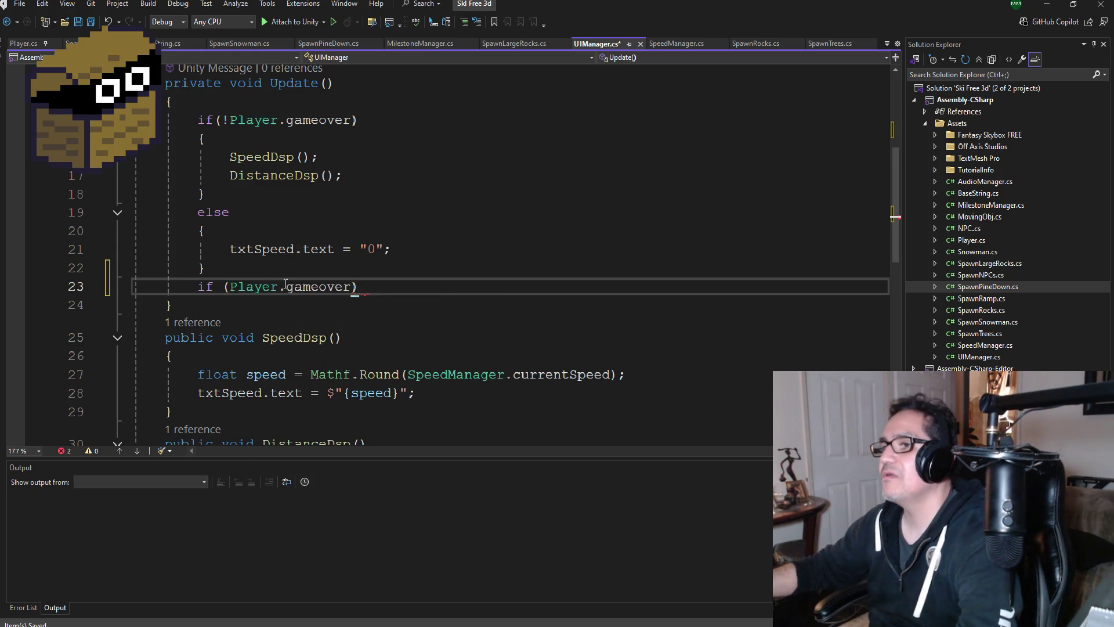
key(Return)
key(Return)
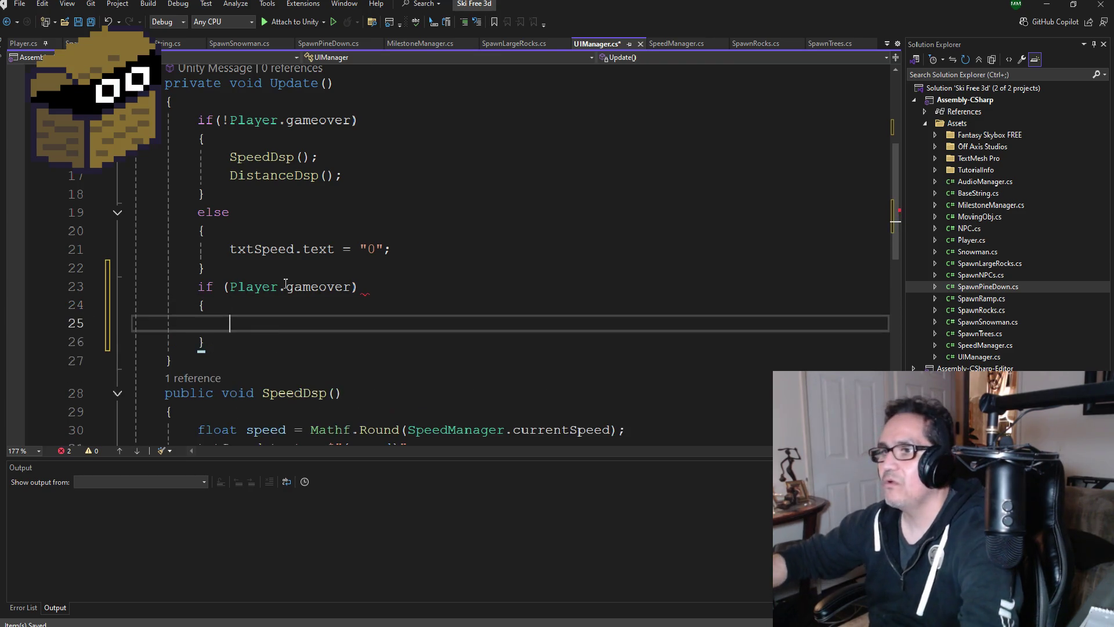
Inside the check, call GameOverObj.SetActive(true); and save the script
text(UI)
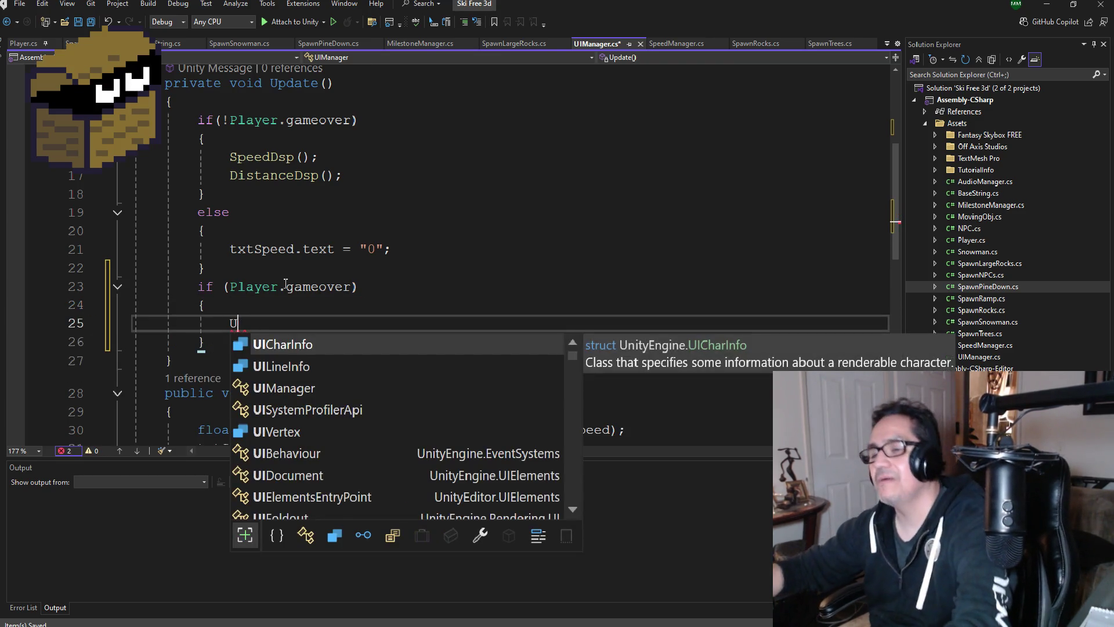
key(BackSpace)
key(BackSpace)
text(Ga)
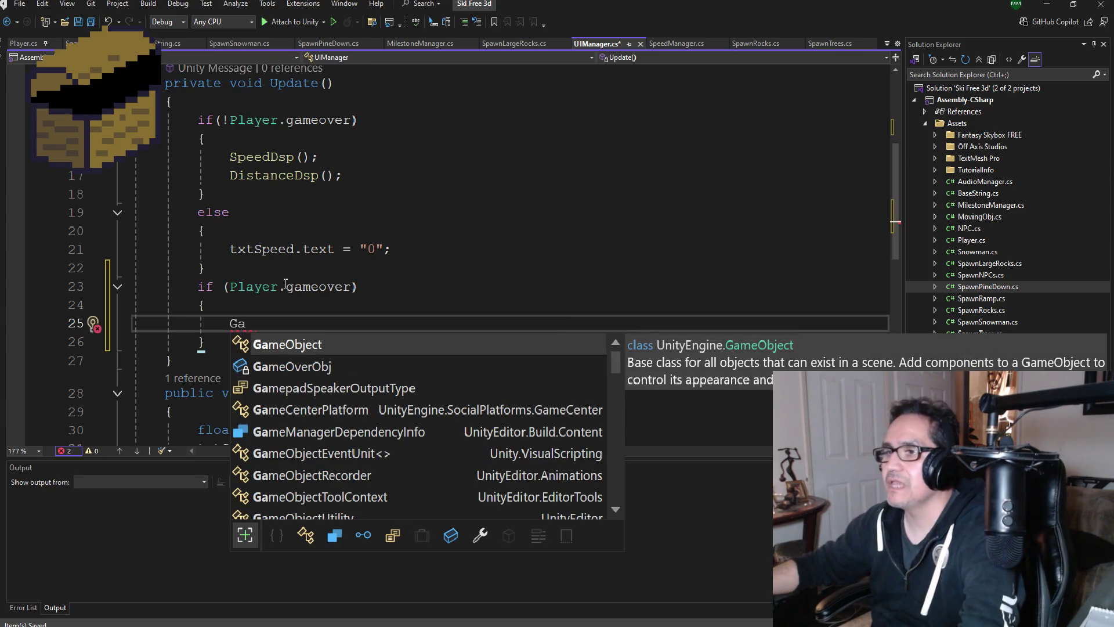
key(Down)
key(Tab)
text(.Set)
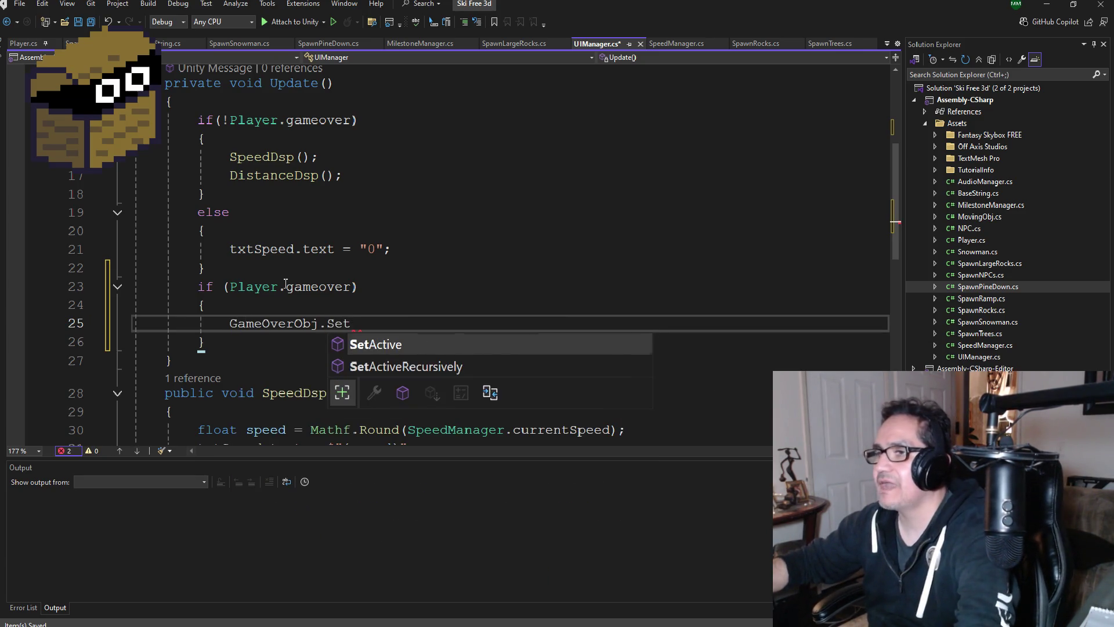
text(Active(true);)
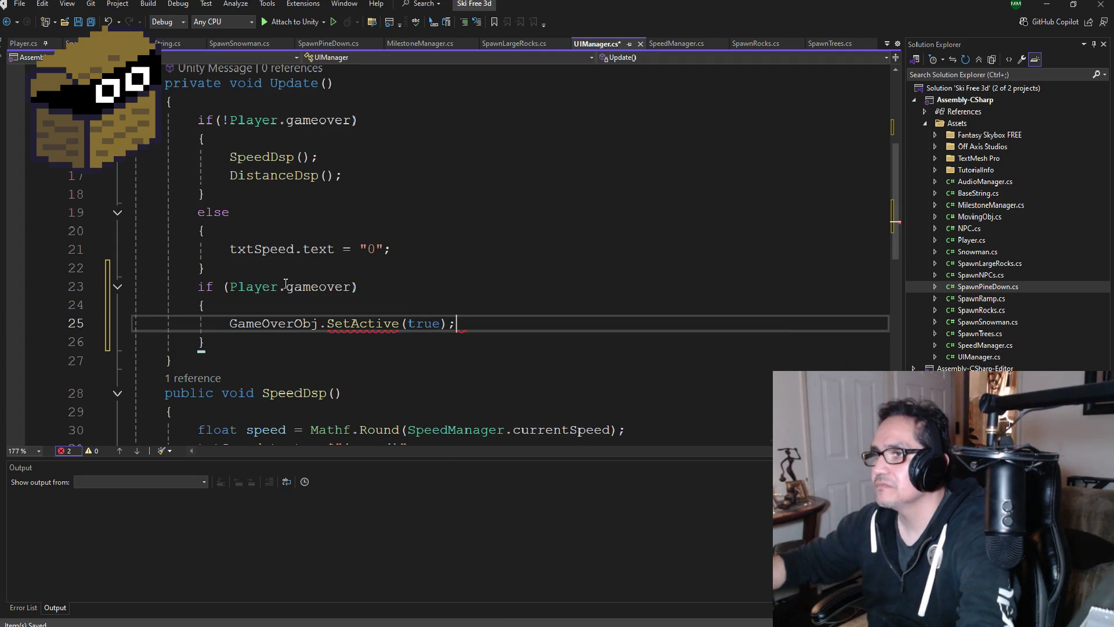
click(90, 22)
scroll(497, 287, up, 4)
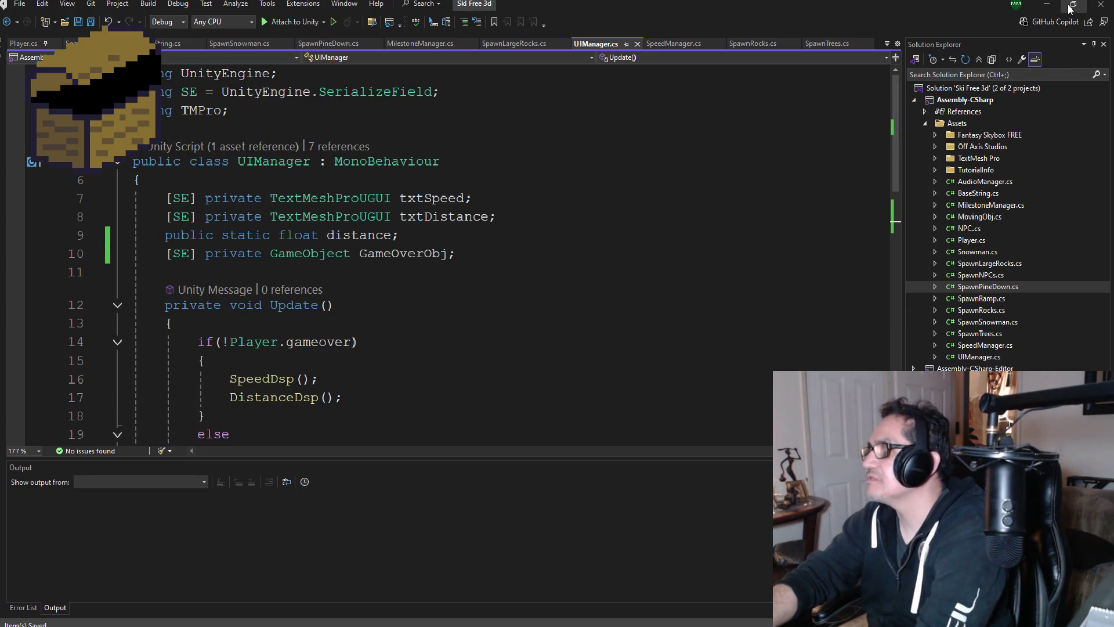
click(1046, 4)
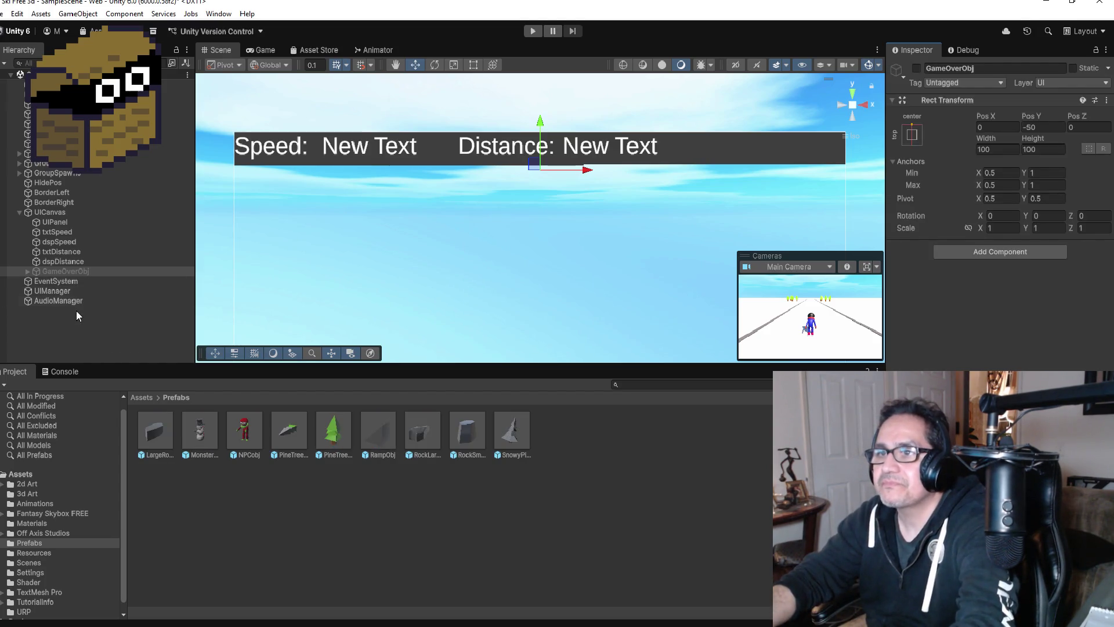
Assign GameOverObj to UIManager's Game Over Obj field, then play-test a crash to see the panel
click(58, 290)
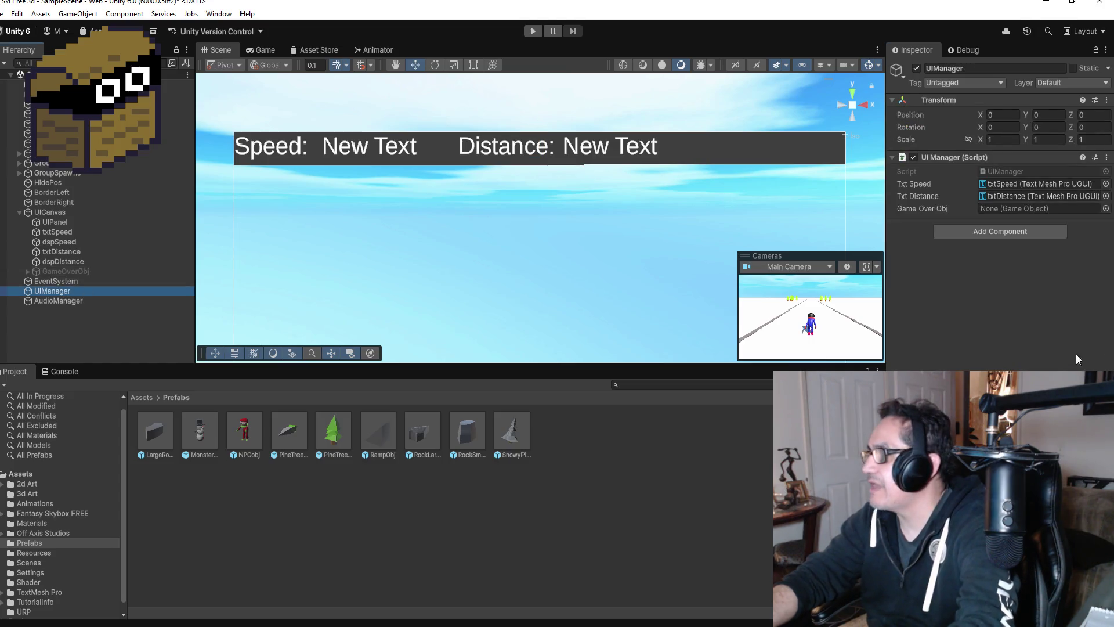
mouse_move(77, 269)
mouse_down()
mouse_move(141, 277)
mouse_move(1045, 209)
mouse_up()
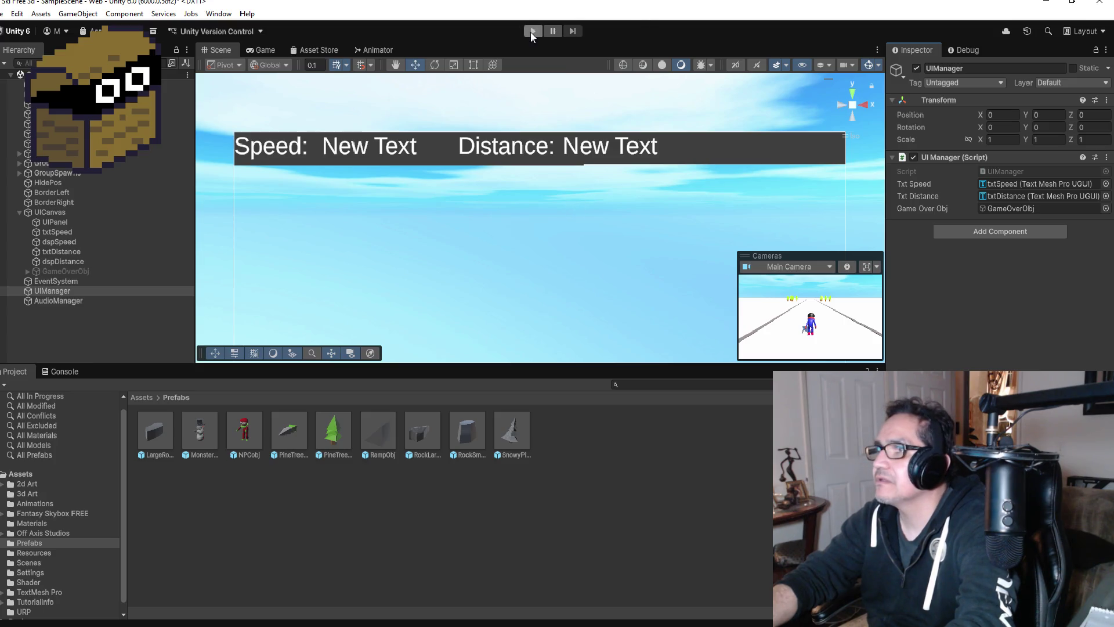
click(531, 32)
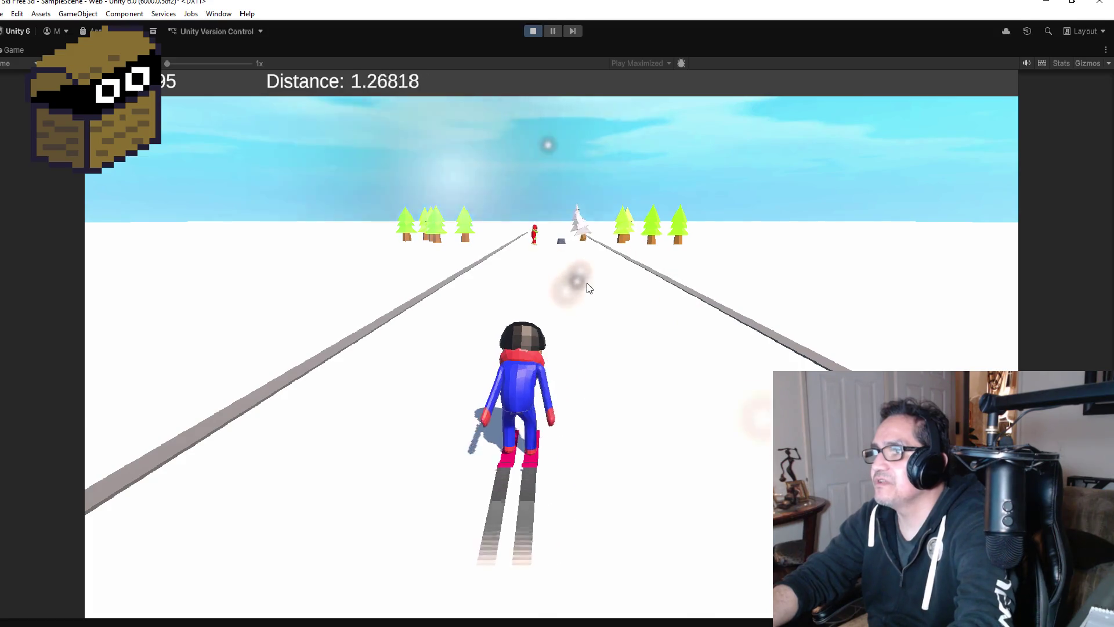
key(Left)
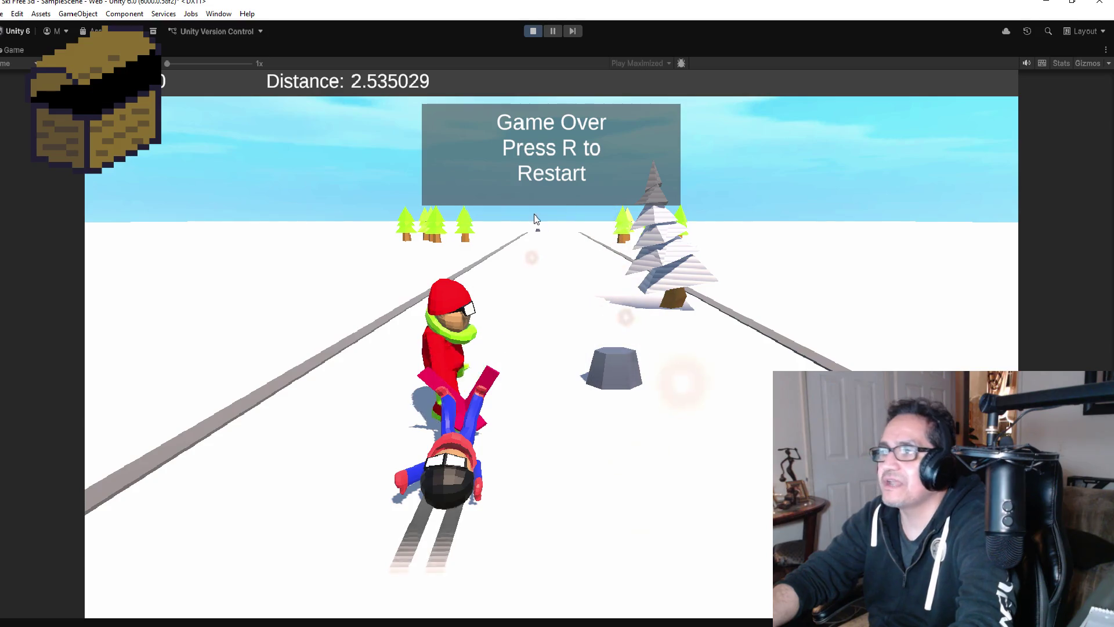
click(531, 32)
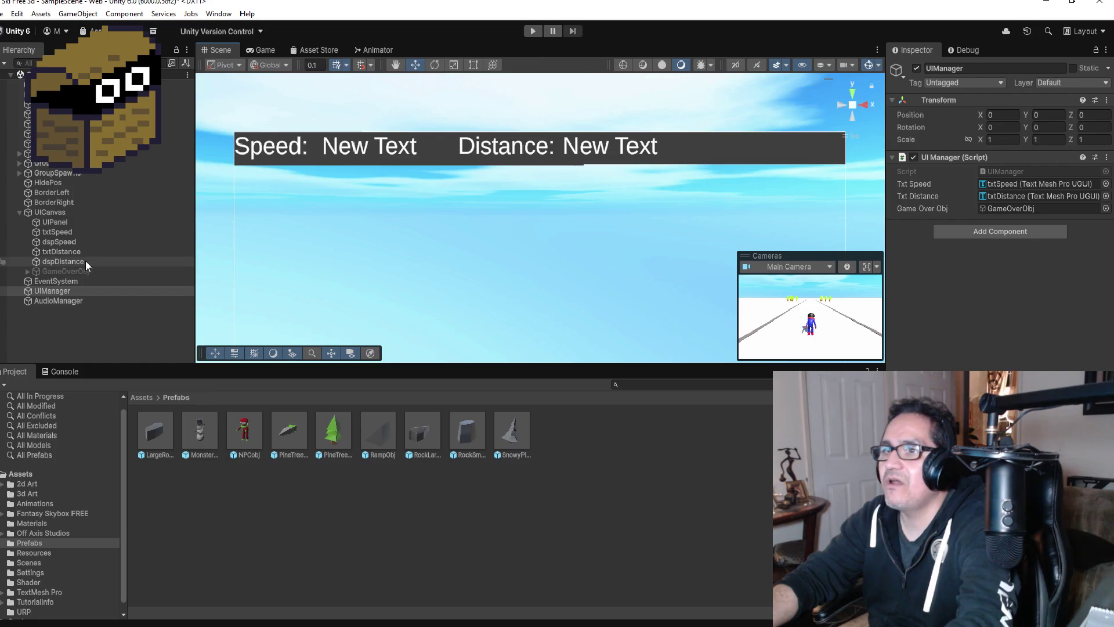
Expand GameOverObj and reactivate it so the panel is visible
click(27, 271)
click(68, 272)
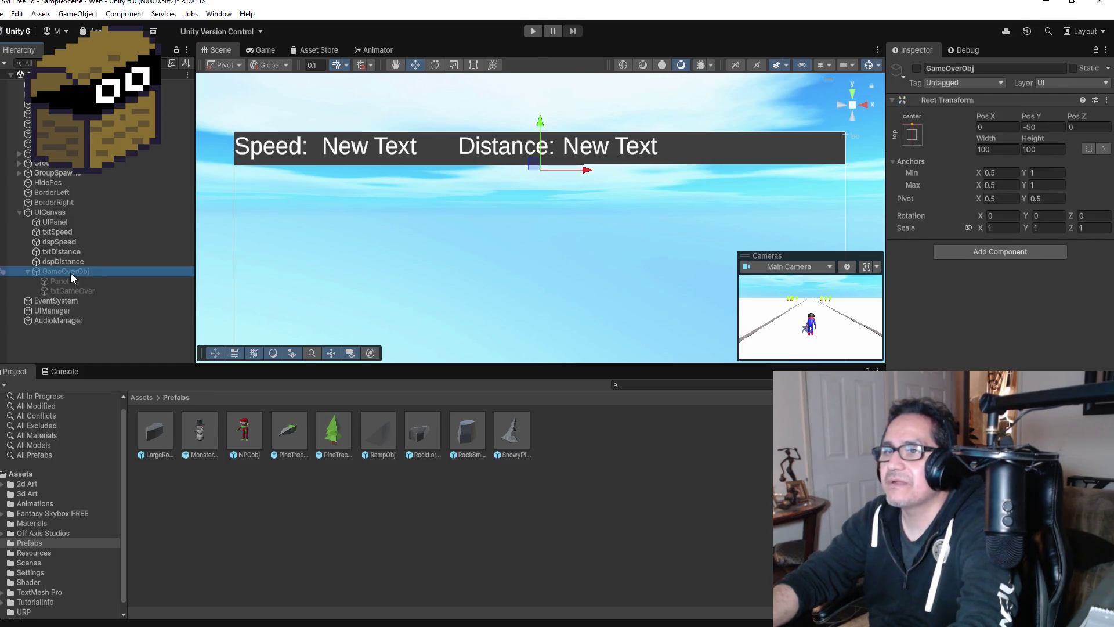
click(916, 68)
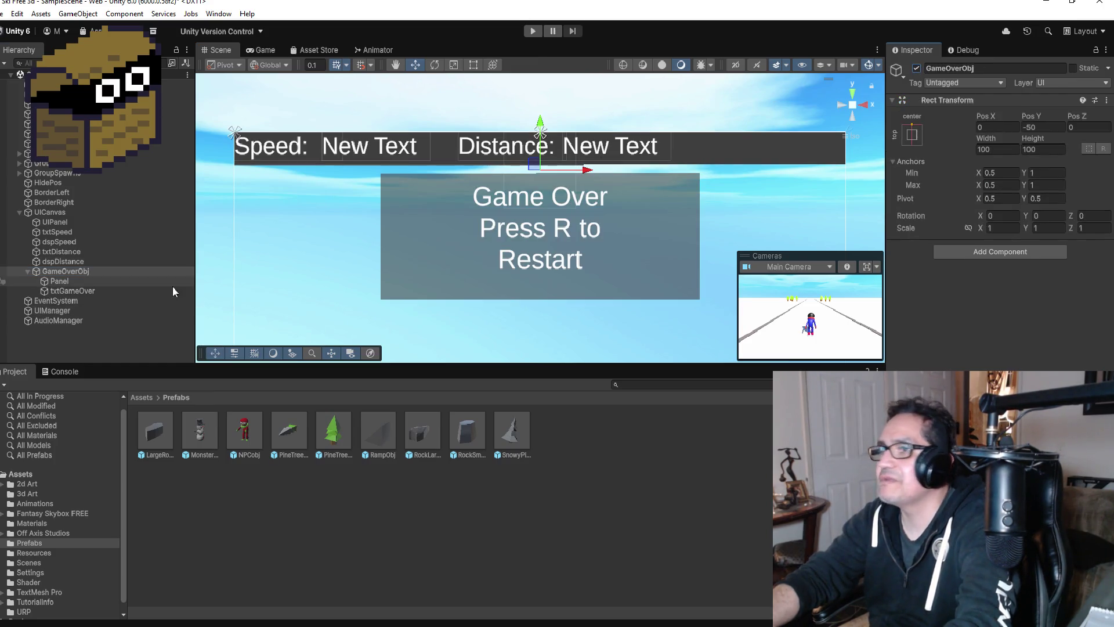
Replace txtGameOver's Text Input with just 'Game Over'
click(74, 292)
click(75, 294)
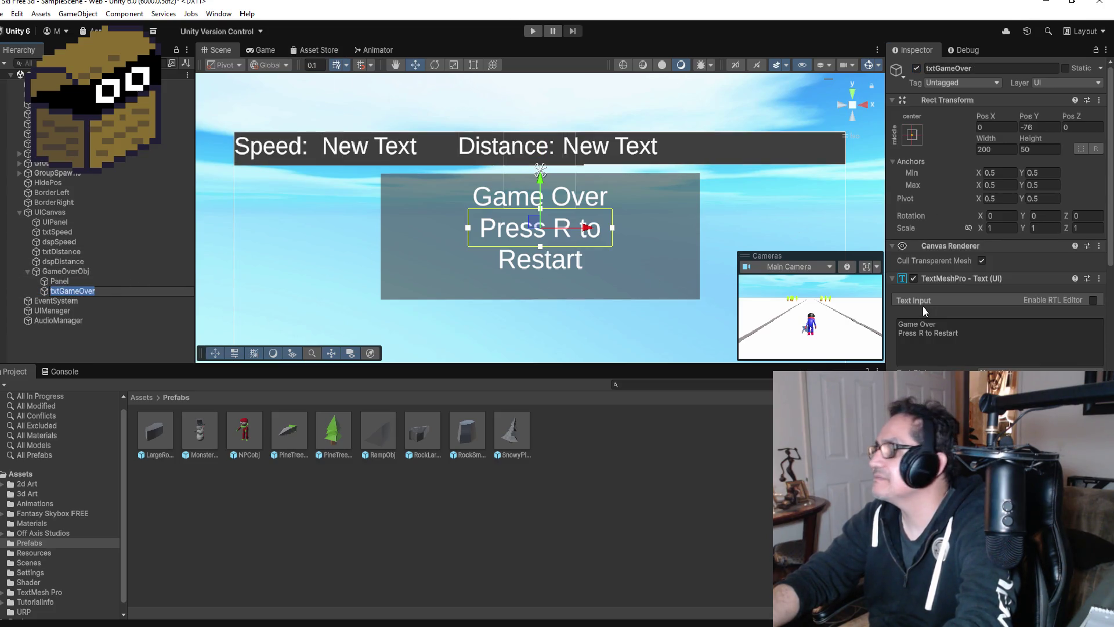
drag(960, 334, 892, 346)
key(Right)
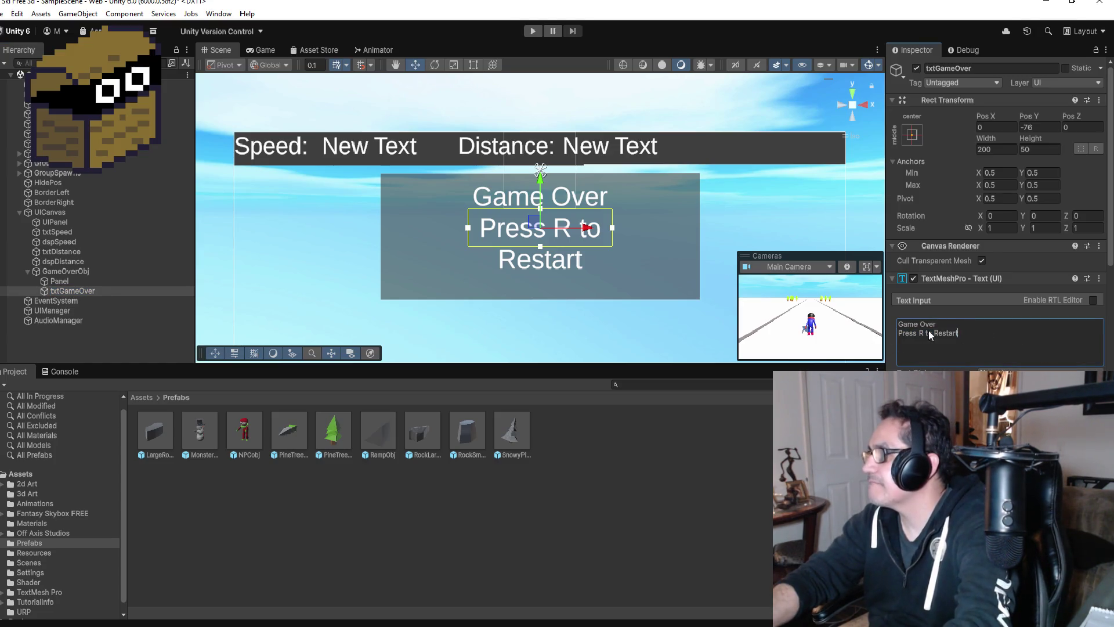
key(ctrl+a)
text(G)
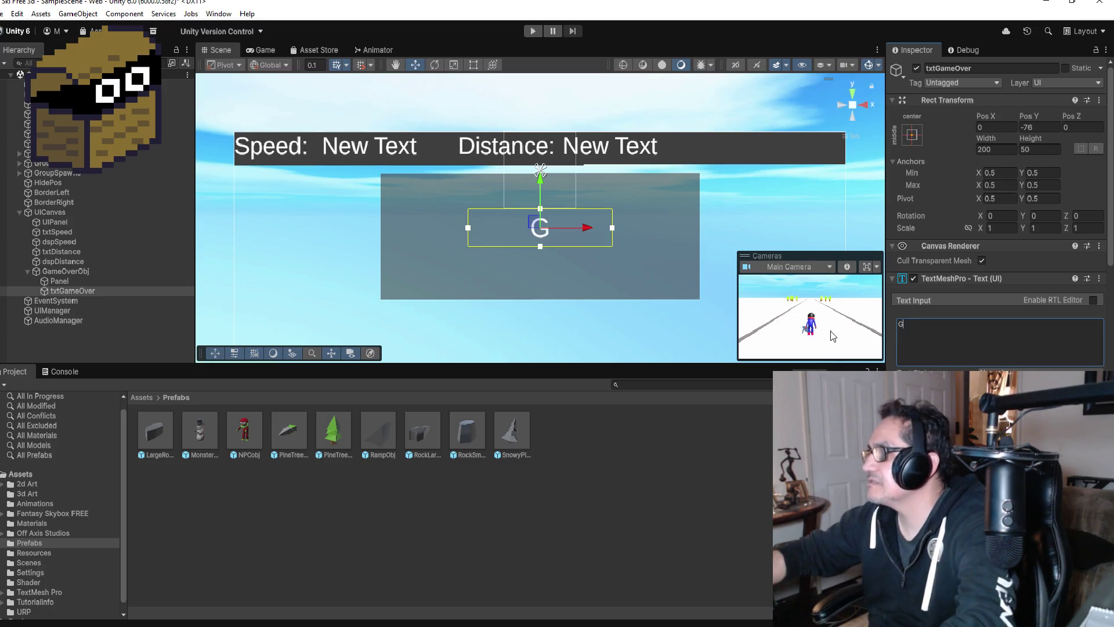
text(ame Over)
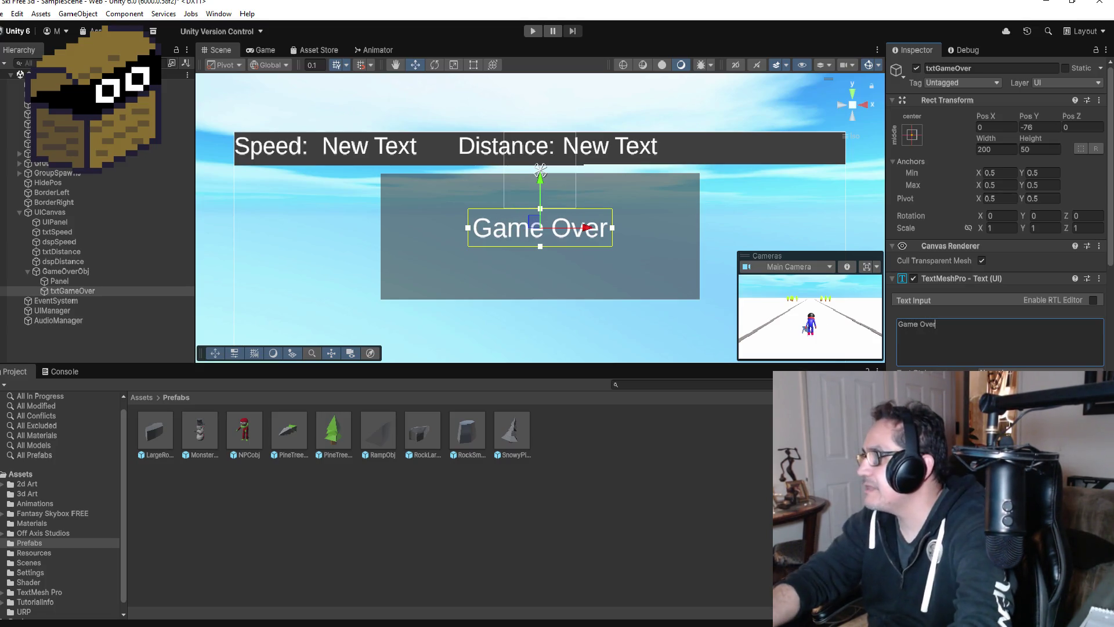
key(Tab)
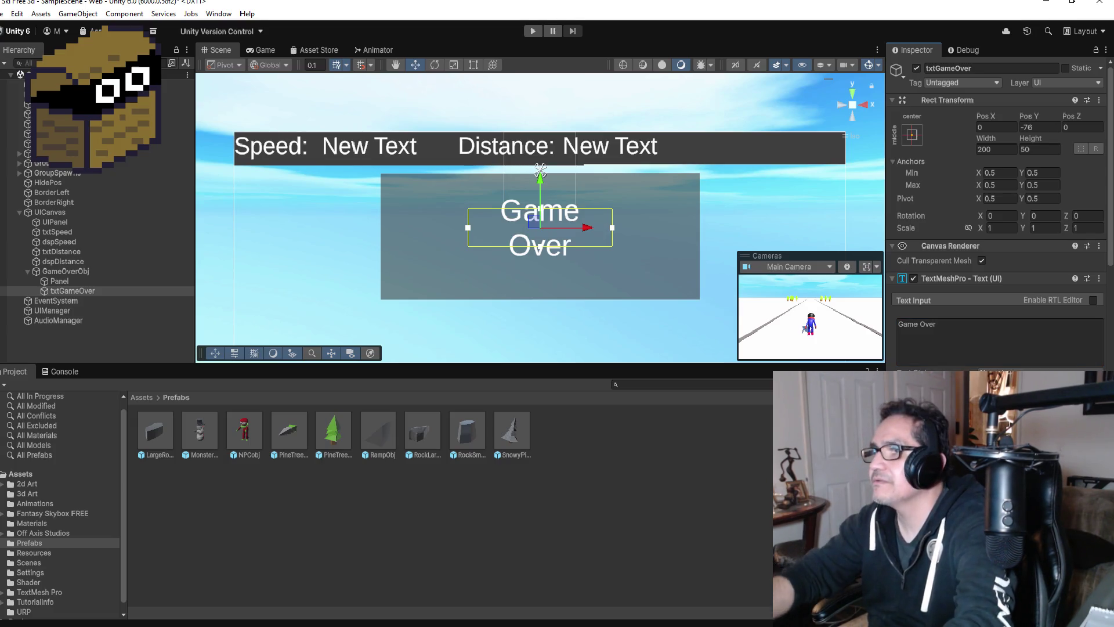
Set the label's font asset to Roboto-Bold SDF and nudge it up, undoing a trial resize
scroll(1004, 331, down, 5)
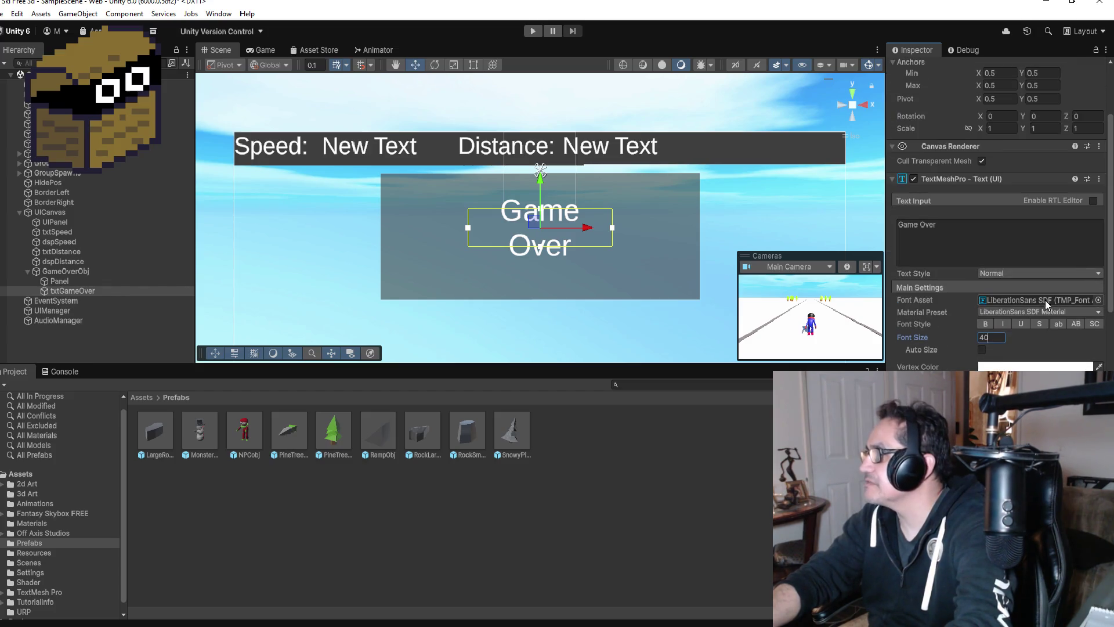
click(1098, 300)
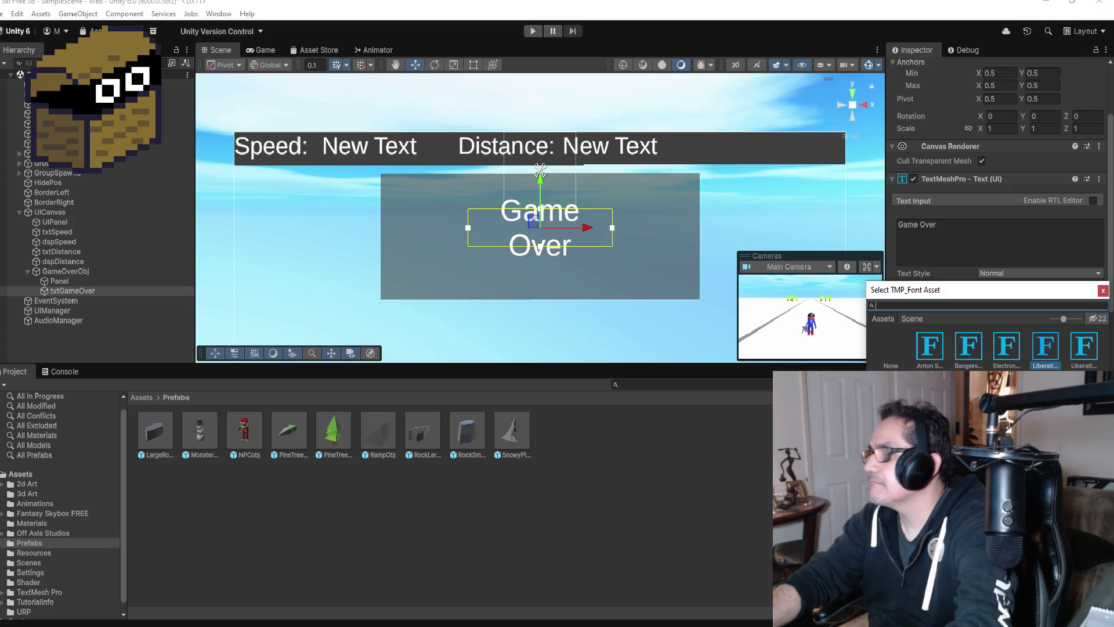
key(Escape)
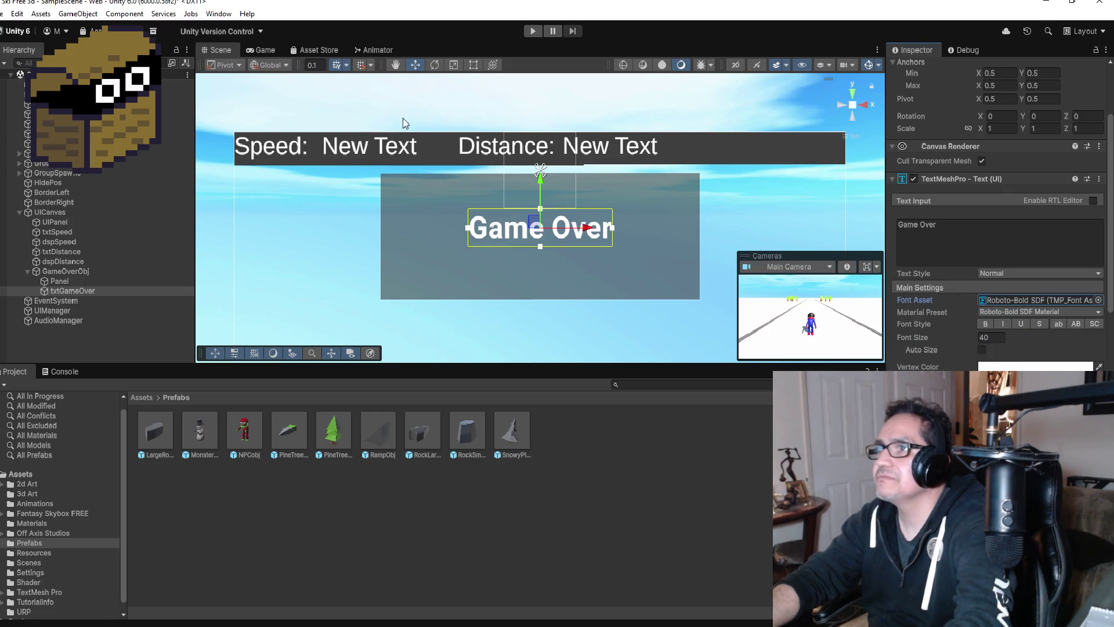
drag(540, 170, 541, 156)
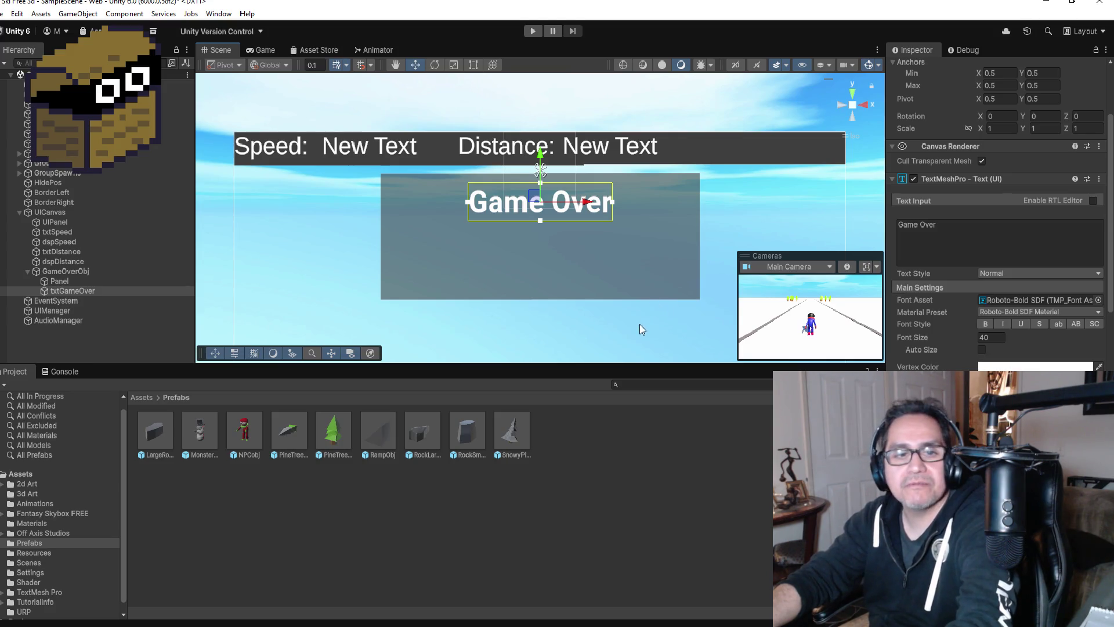
click(472, 66)
drag(609, 218, 625, 227)
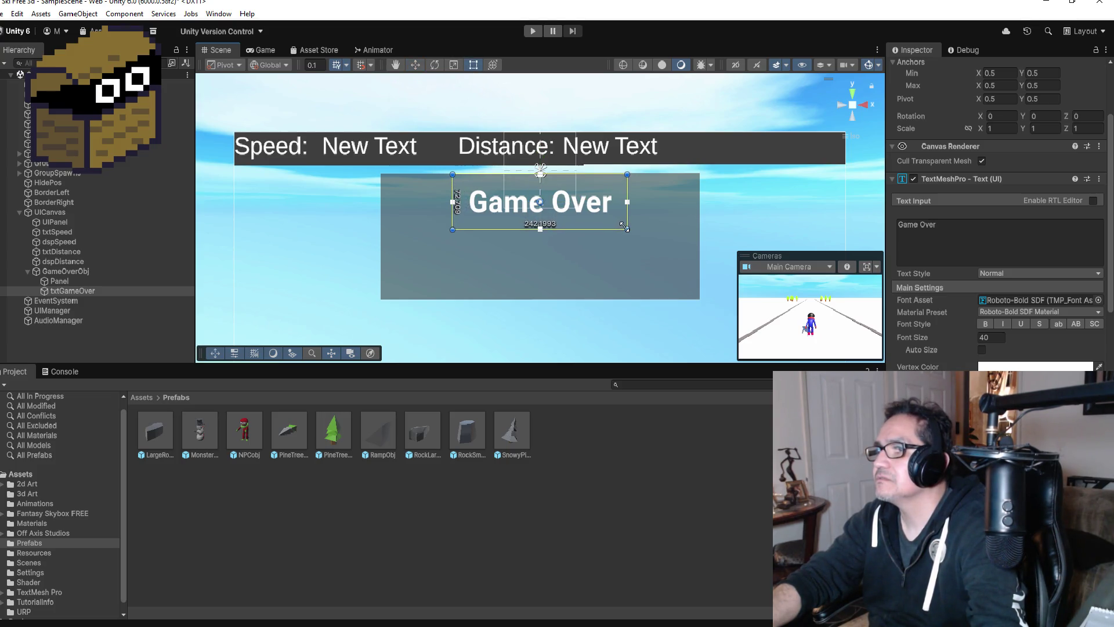
click(89, 290)
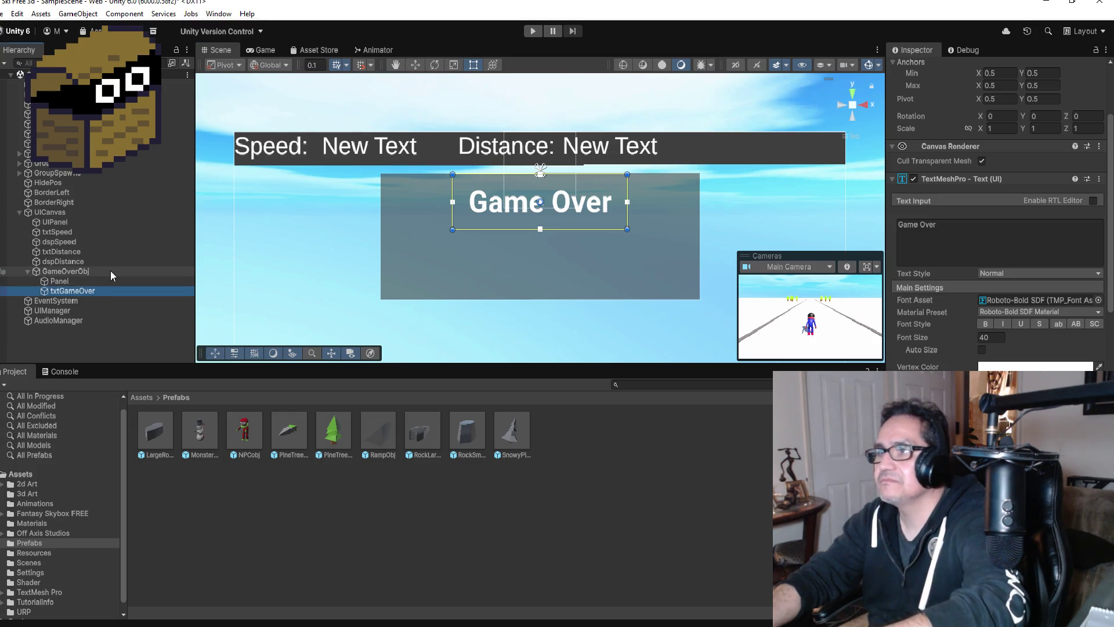
key(ctrl+z)
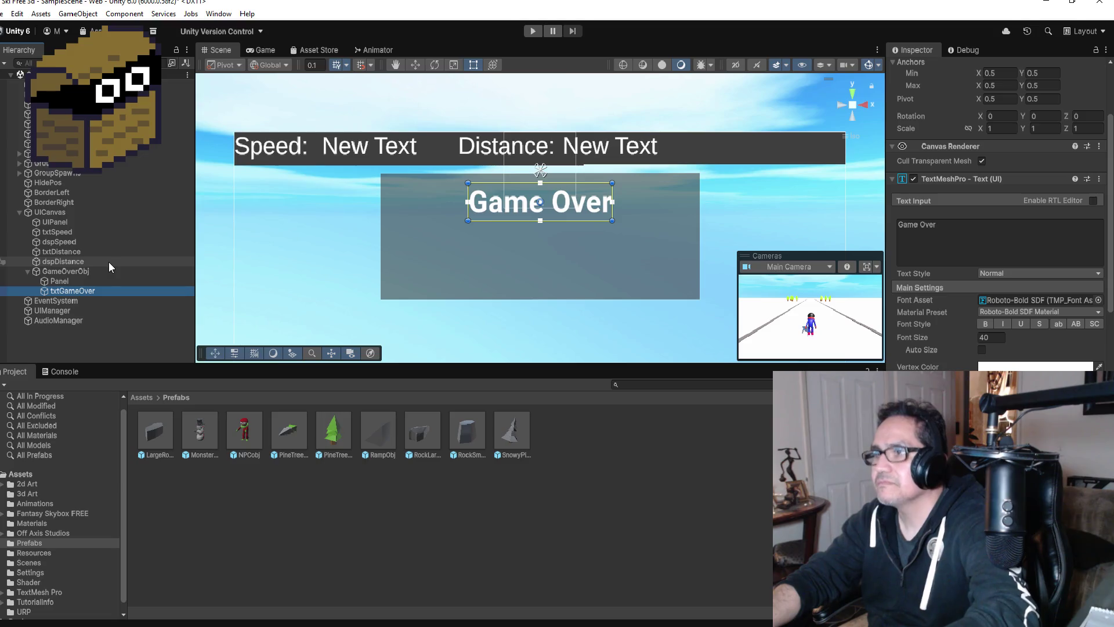
Duplicate txtGameOver as txtRestart with the text 'Press R to Restart Game'
key(ctrl+d)
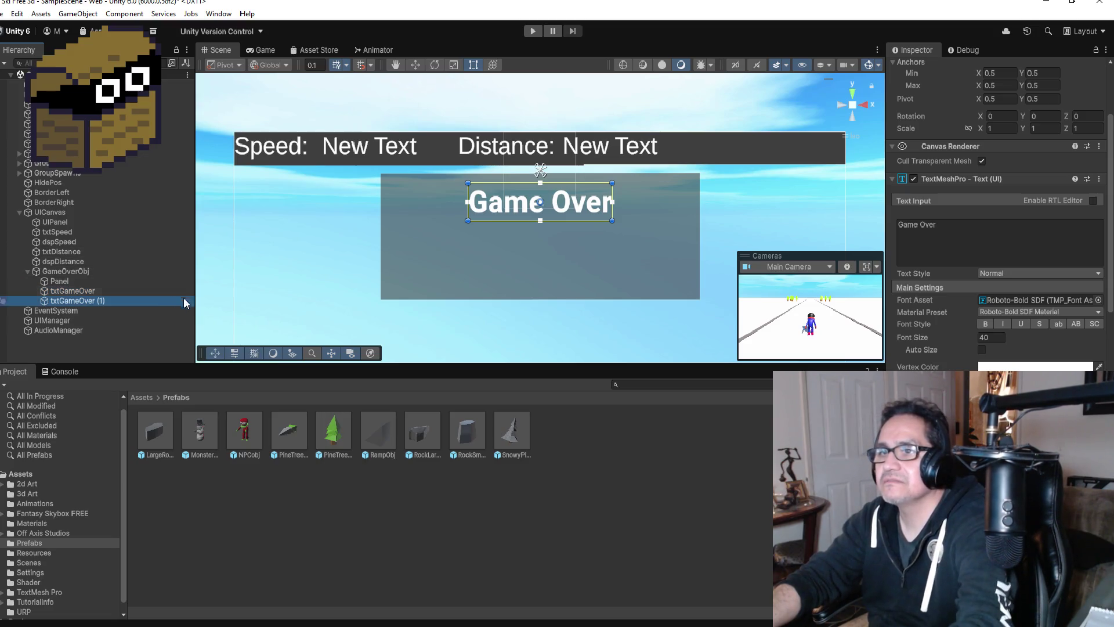
scroll(951, 104, up, 3)
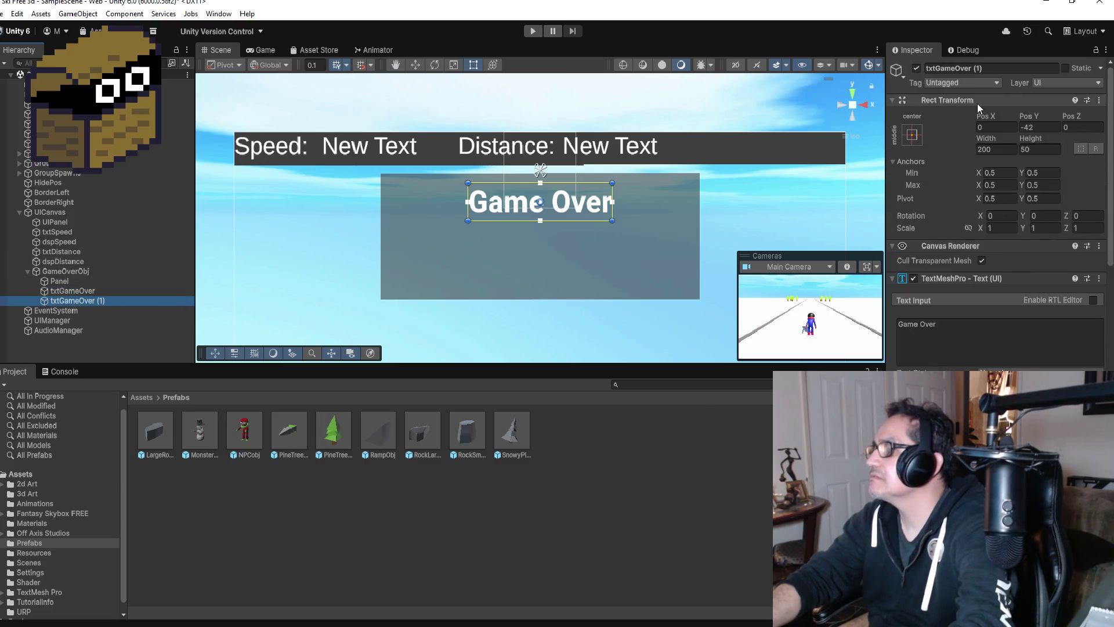
click(990, 68)
key(BackSpace)
key(BackSpace)
key(BackSpace)
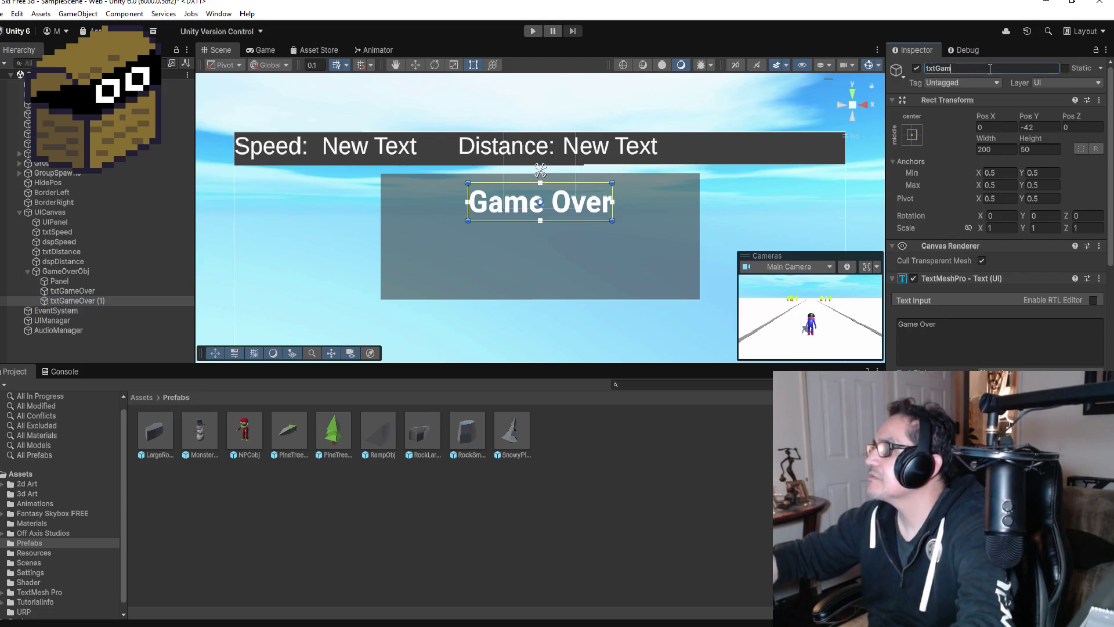
text(Restart)
key(Return)
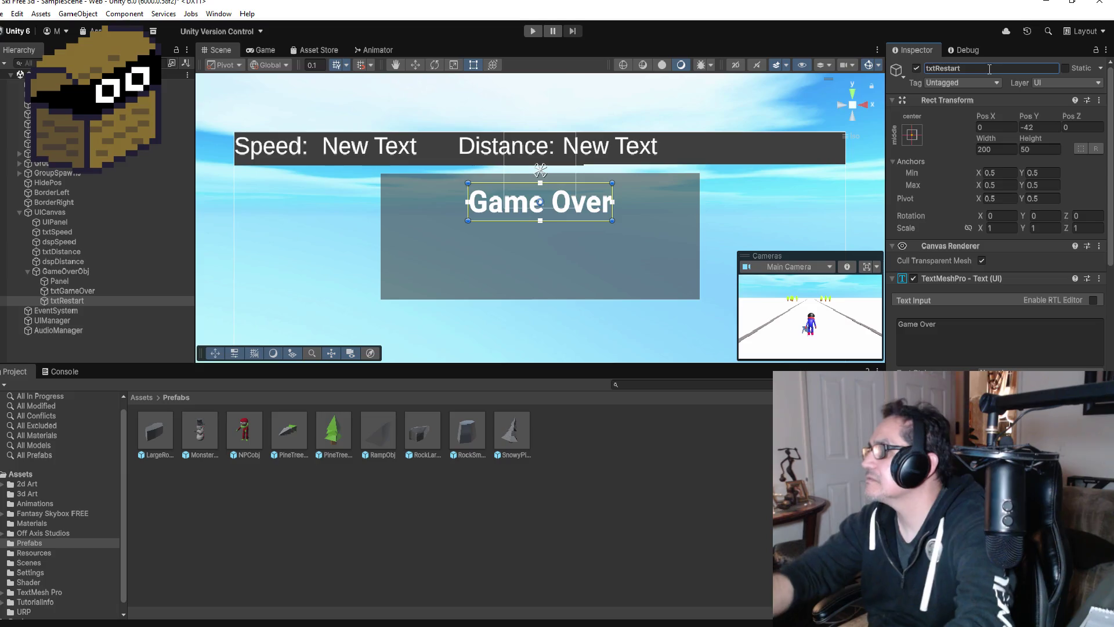
click(975, 341)
text(Press)
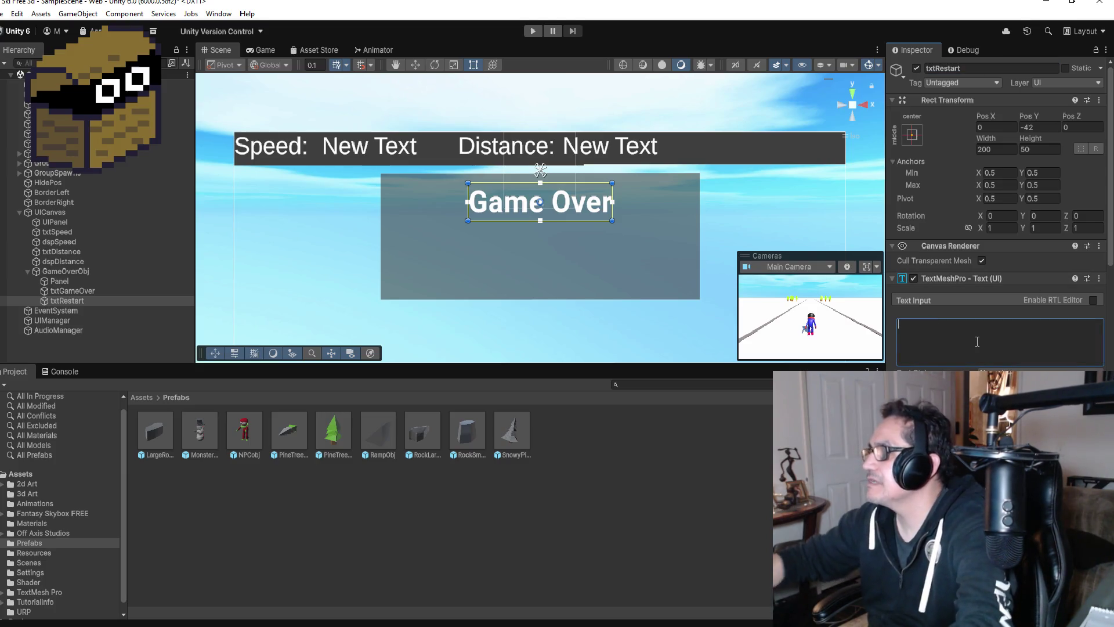
text( R)
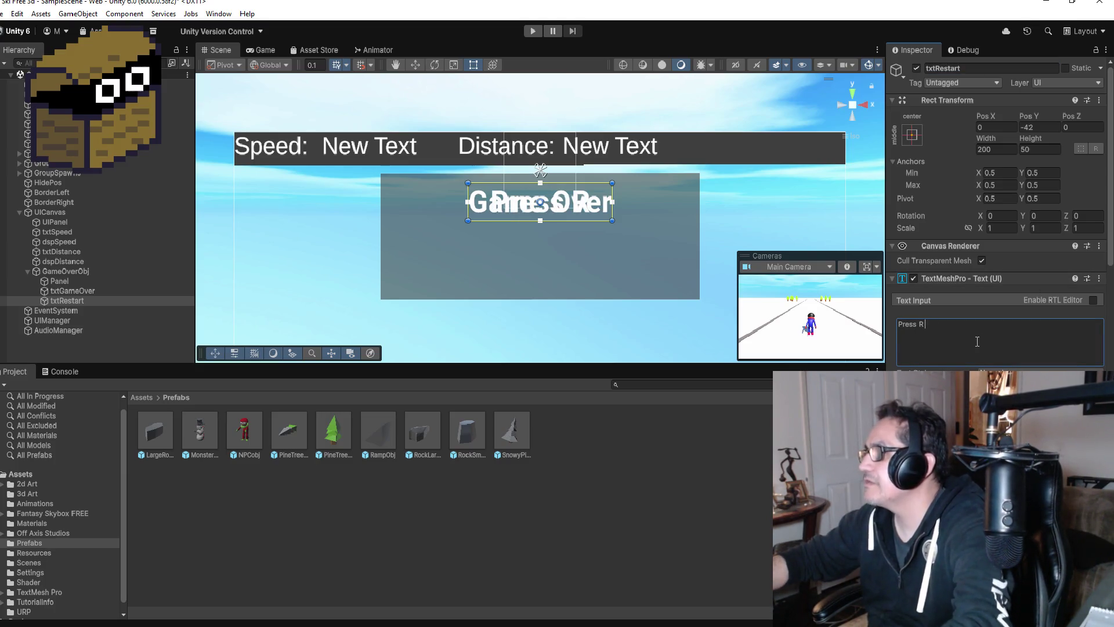
text( to Restart Game)
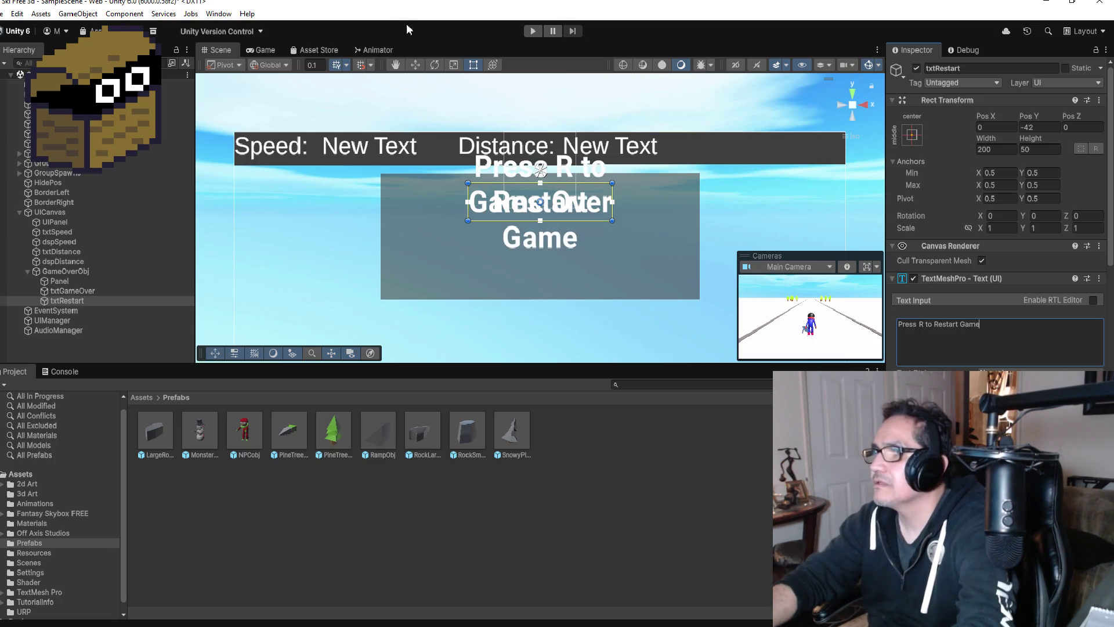
Move txtRestart just below the Game Over heading and collapse GameOverObj
click(414, 65)
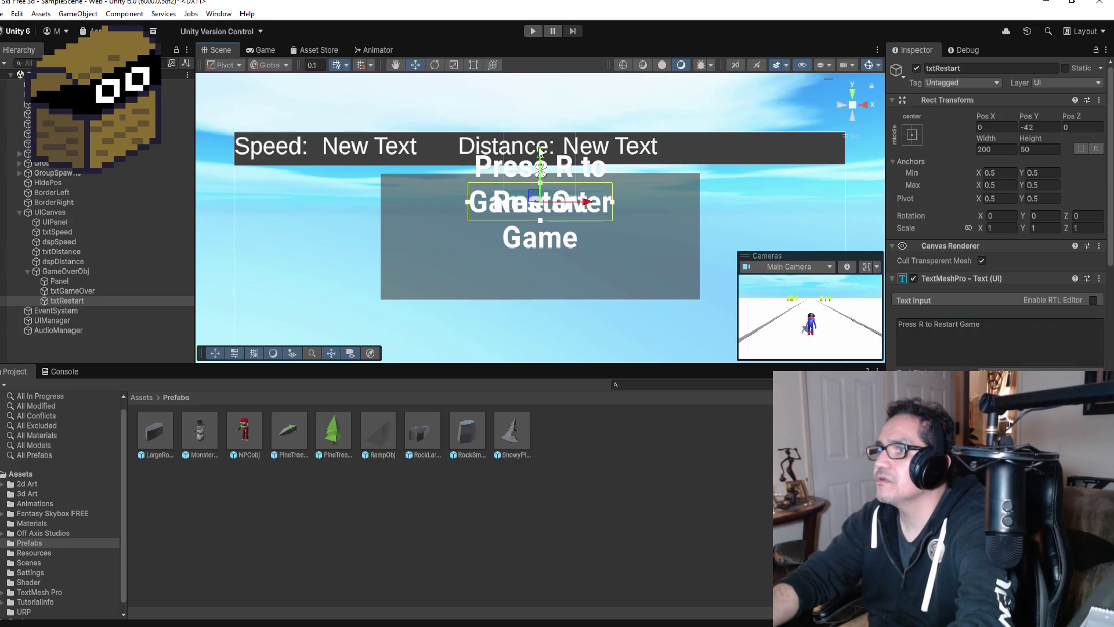
drag(540, 155, 540, 223)
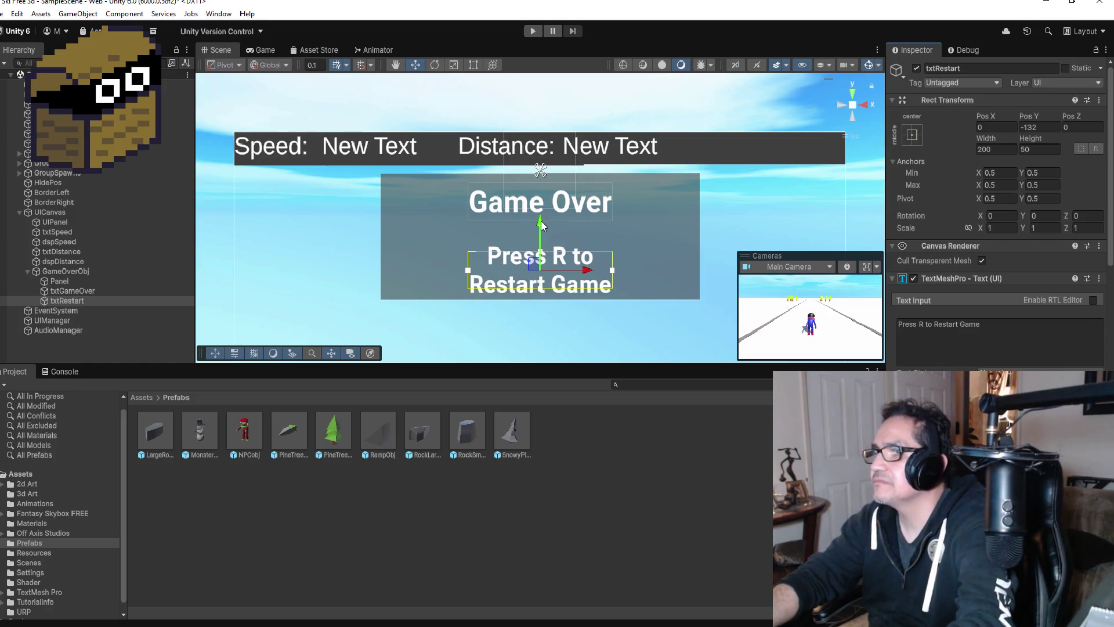
drag(539, 224, 542, 204)
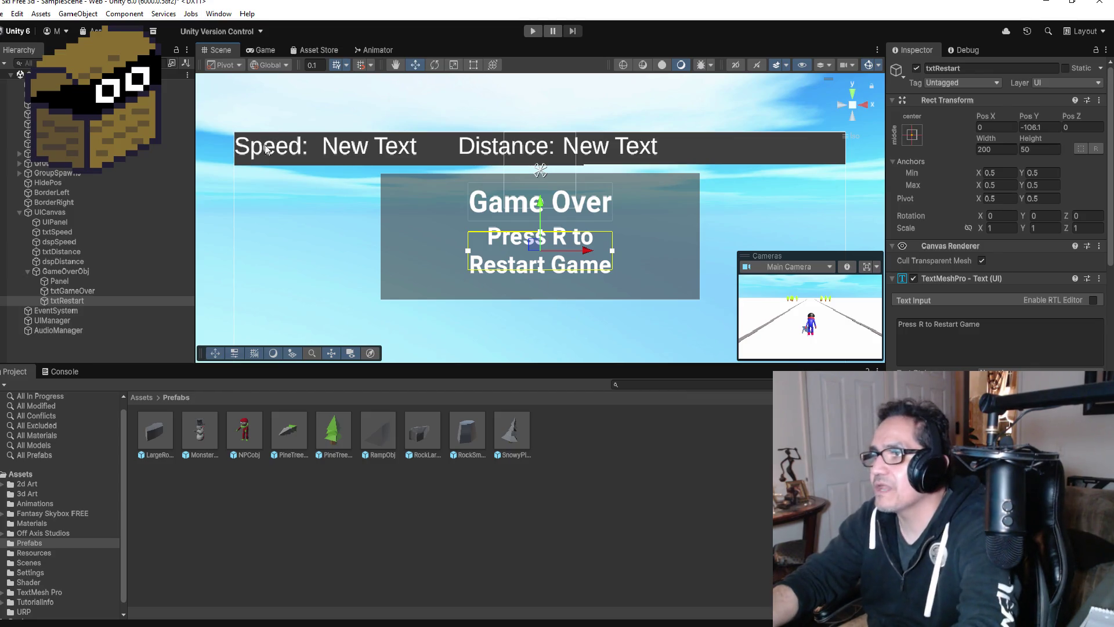
click(76, 272)
click(28, 271)
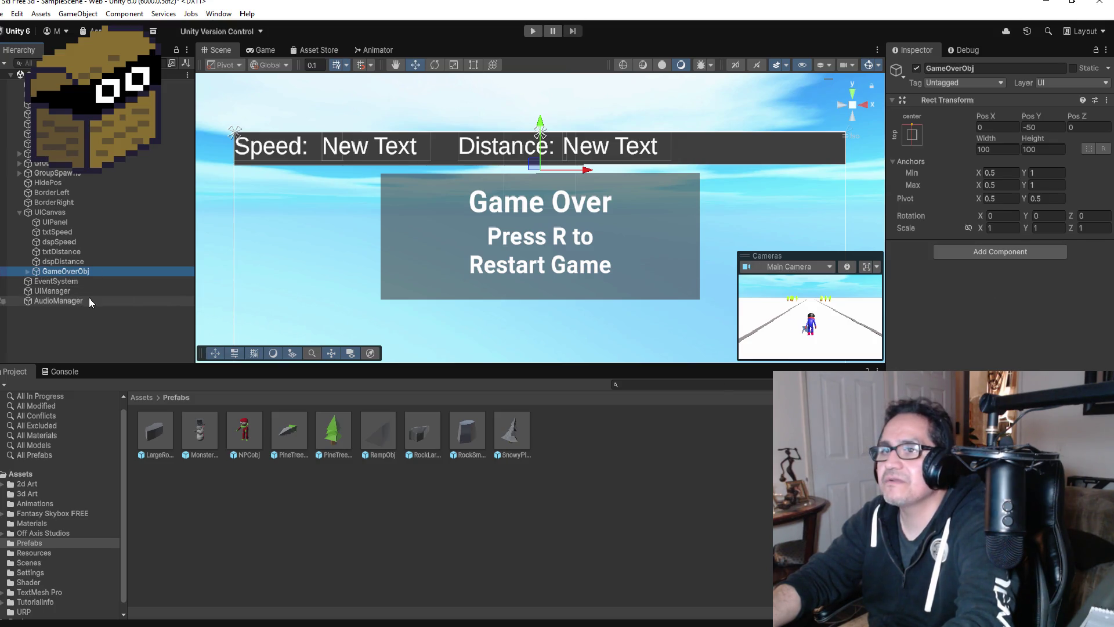
Deactivate GameOverObj, then play-test steering into a rock to see Game Over appear
click(916, 69)
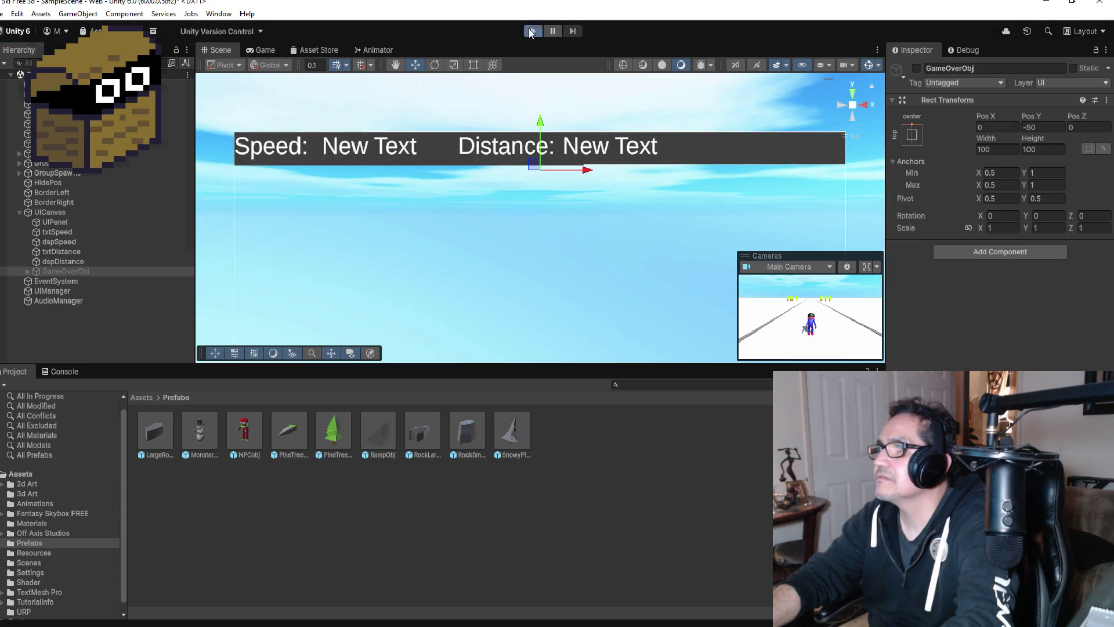
click(531, 32)
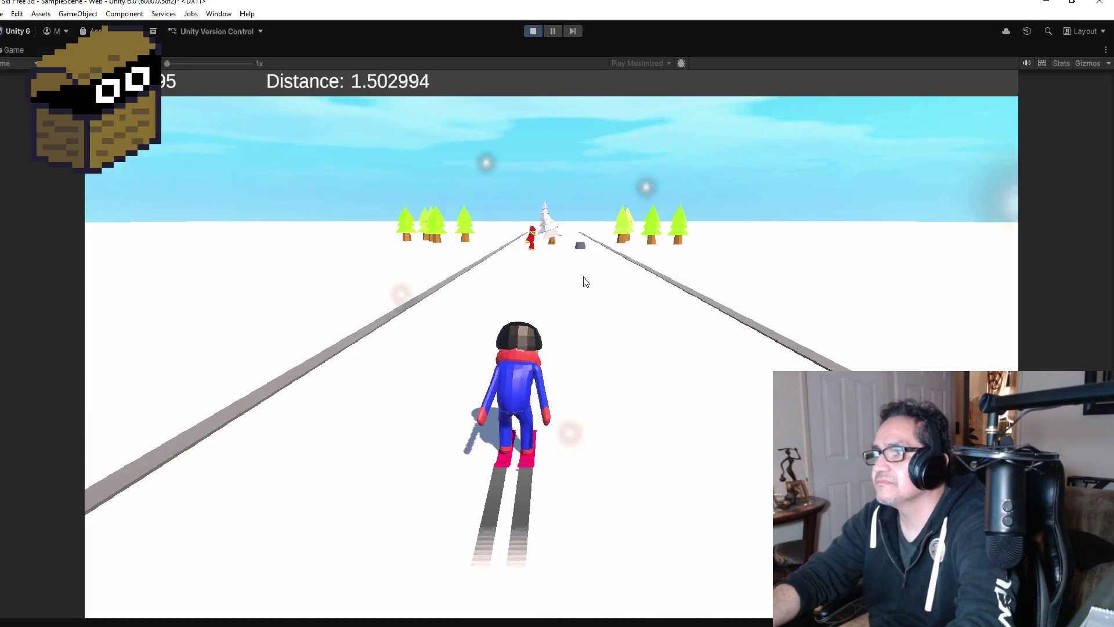
key(Right)
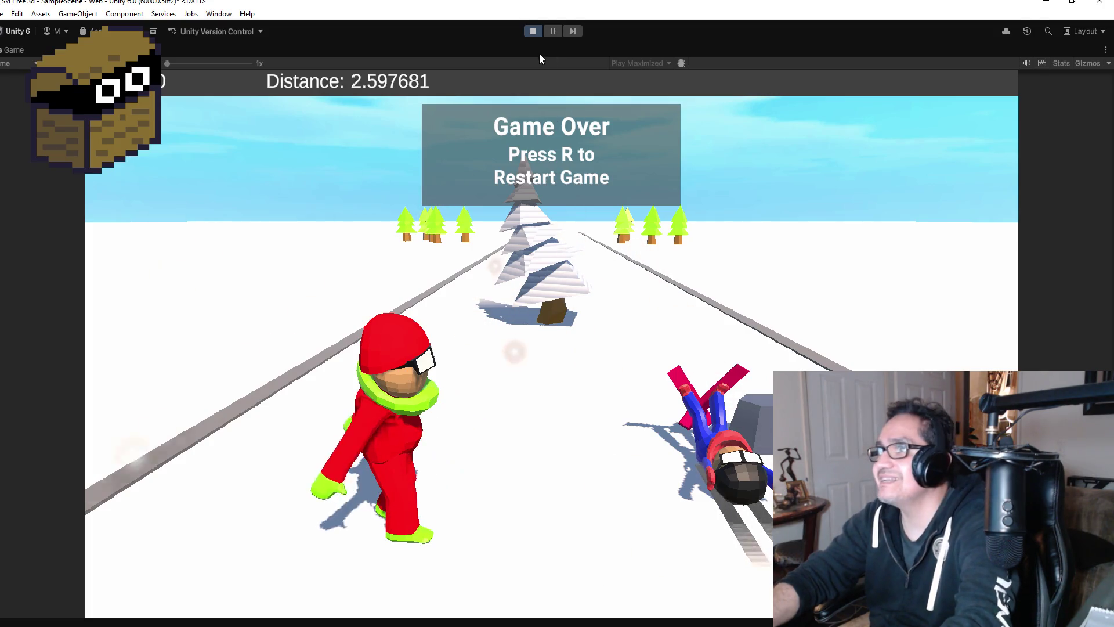
click(533, 31)
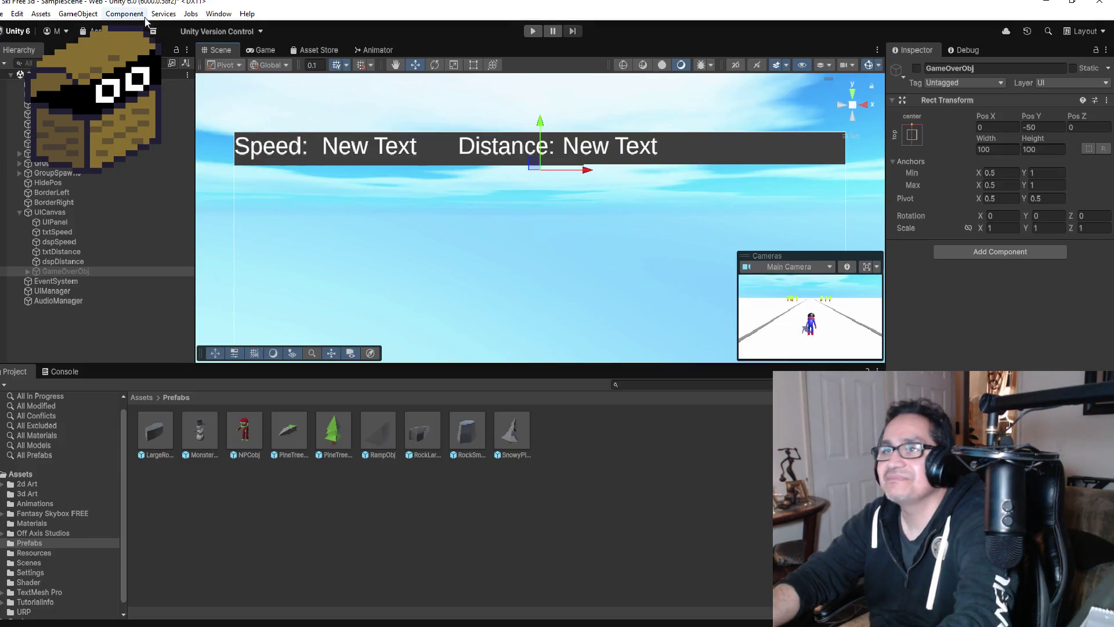
Collapse the UICanvas entry in the Hierarchy
click(14, 13)
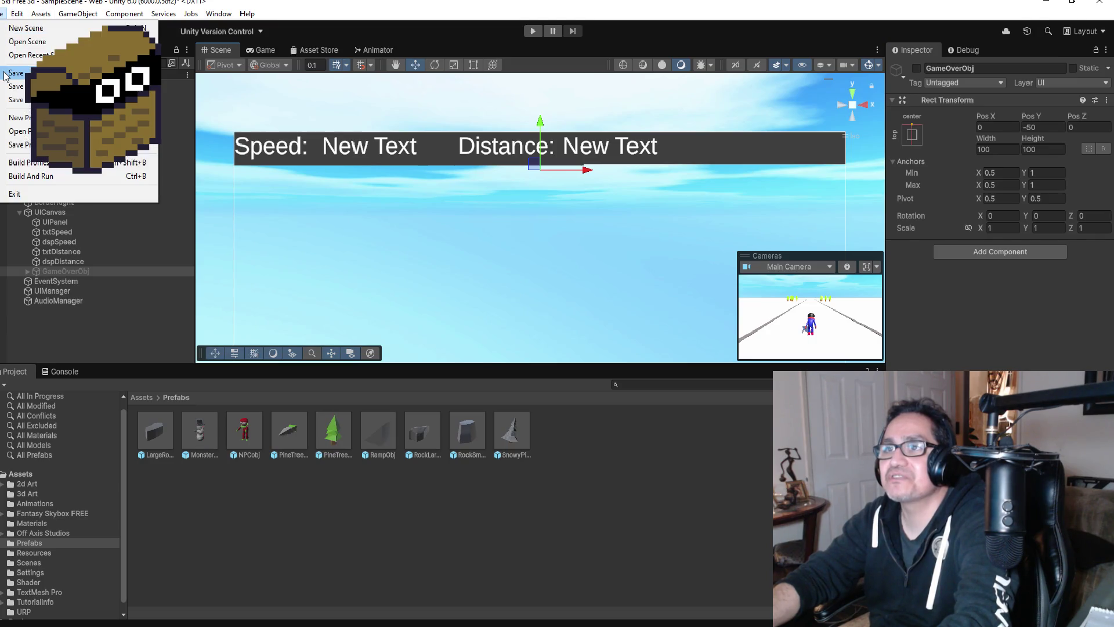
click(91, 213)
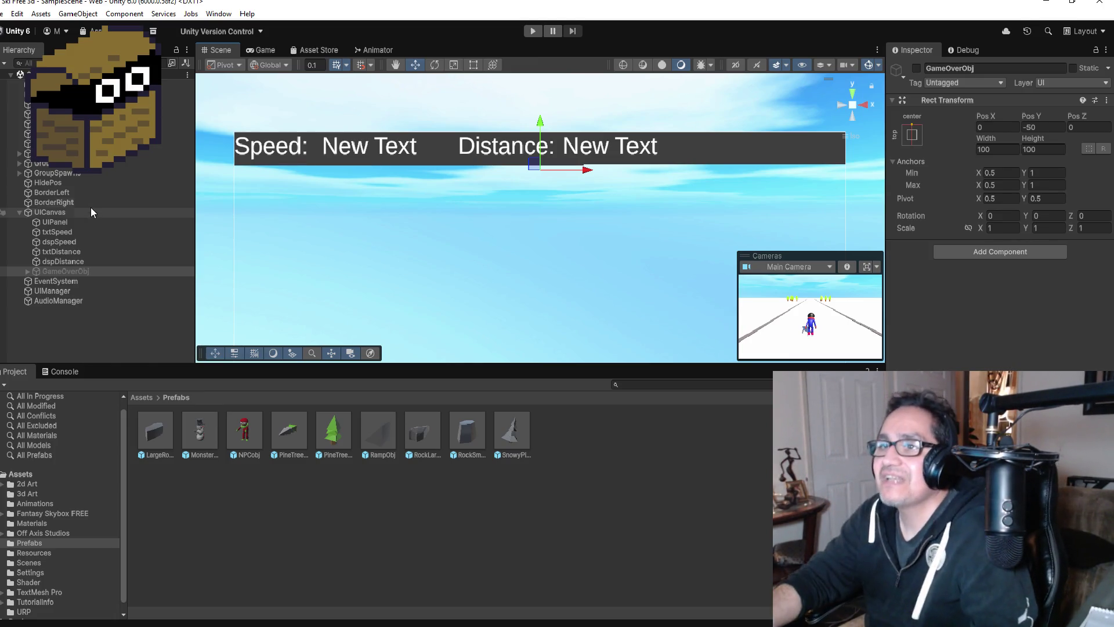
click(19, 212)
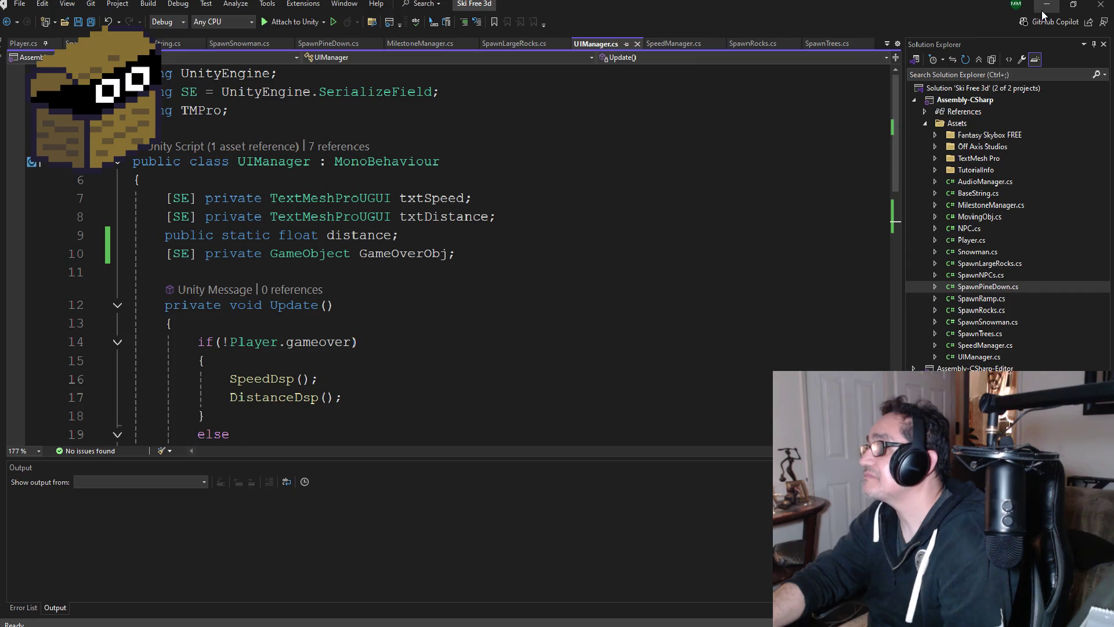
Minimize Visual Studio to bring the Unity editor back
click(1042, 10)
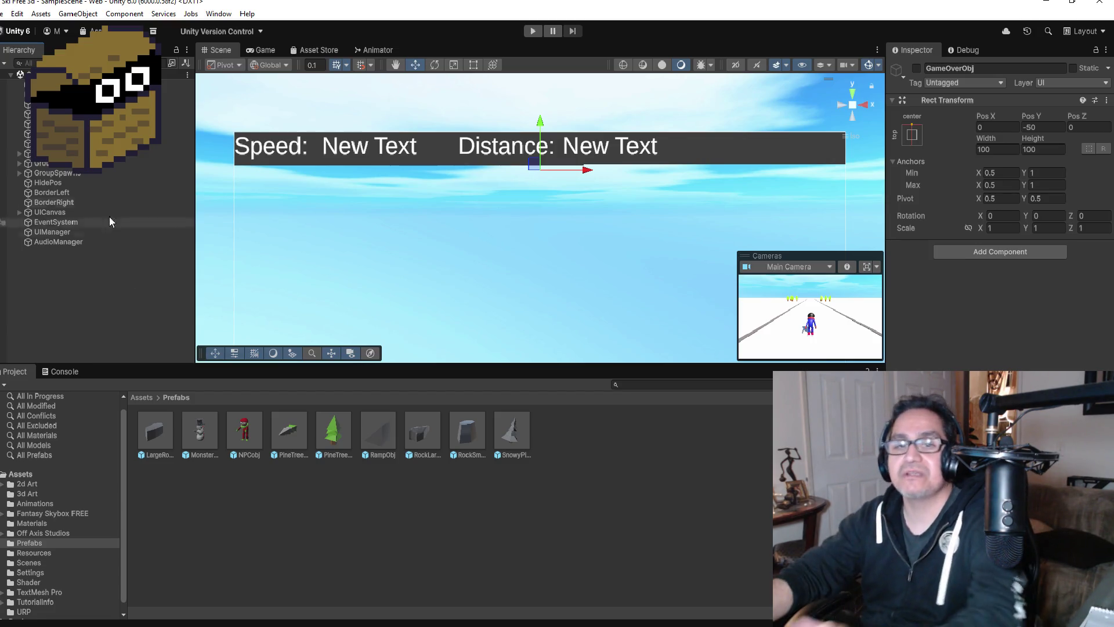
click(534, 33)
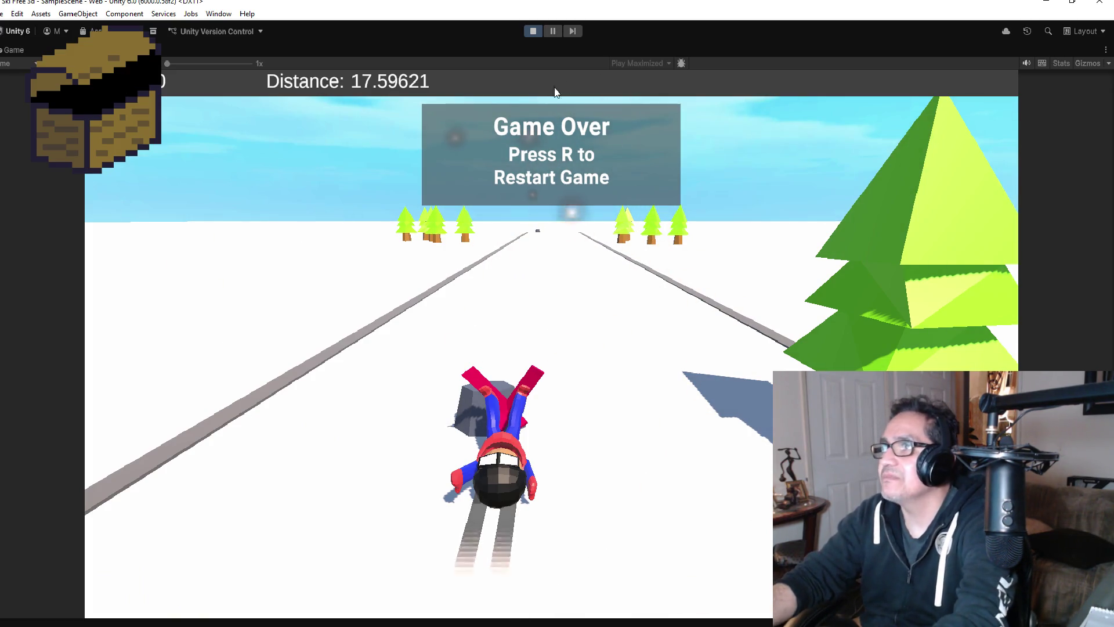
click(532, 31)
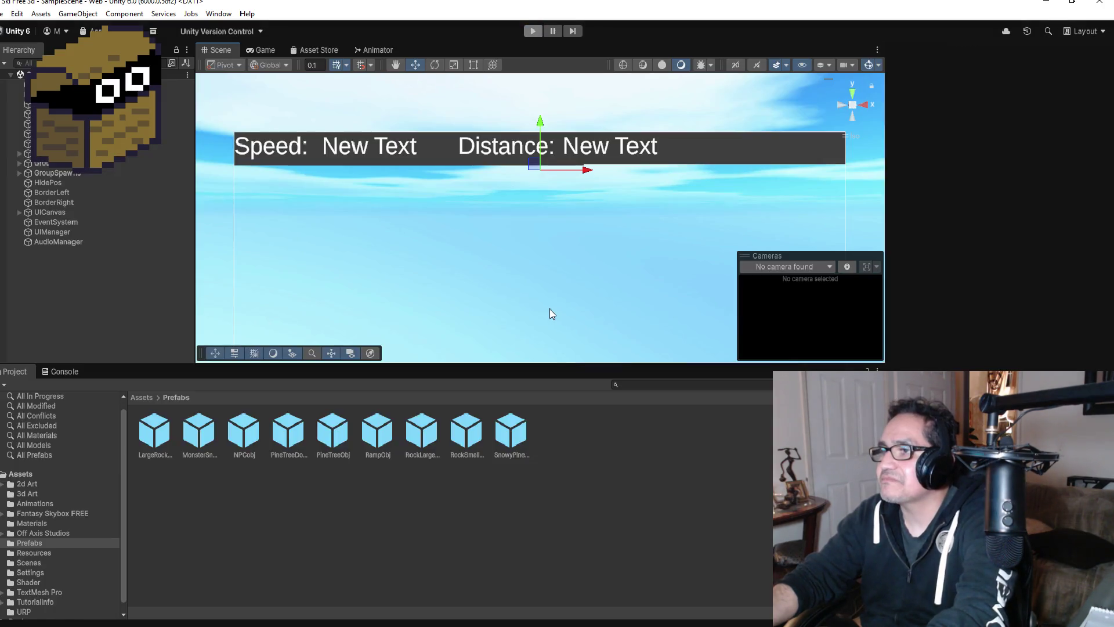
click(3, 13)
click(17, 55)
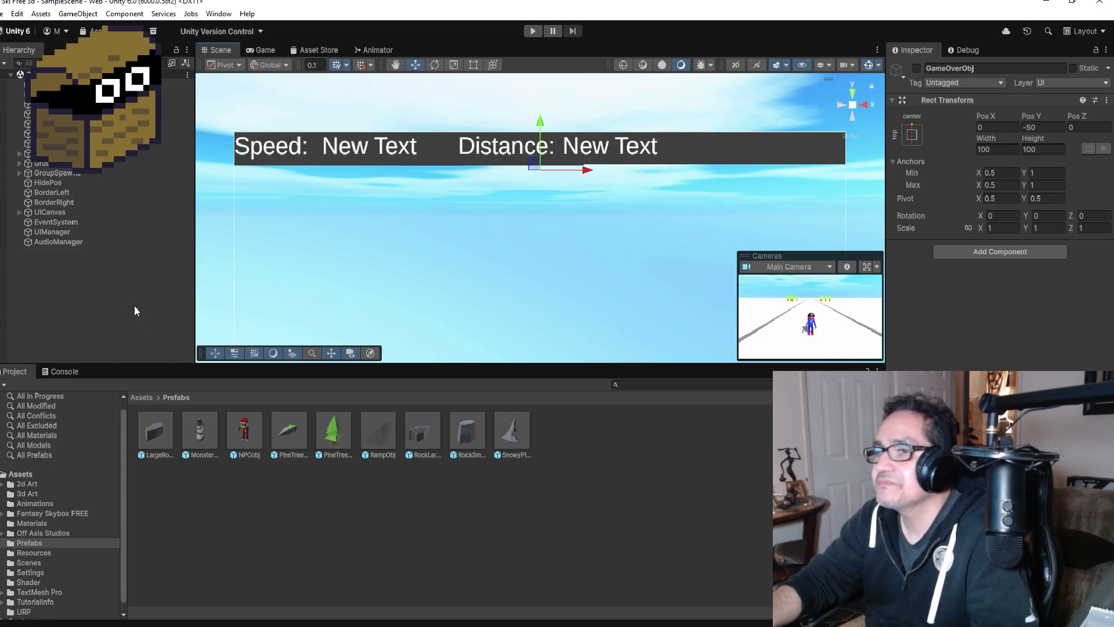
click(116, 295)
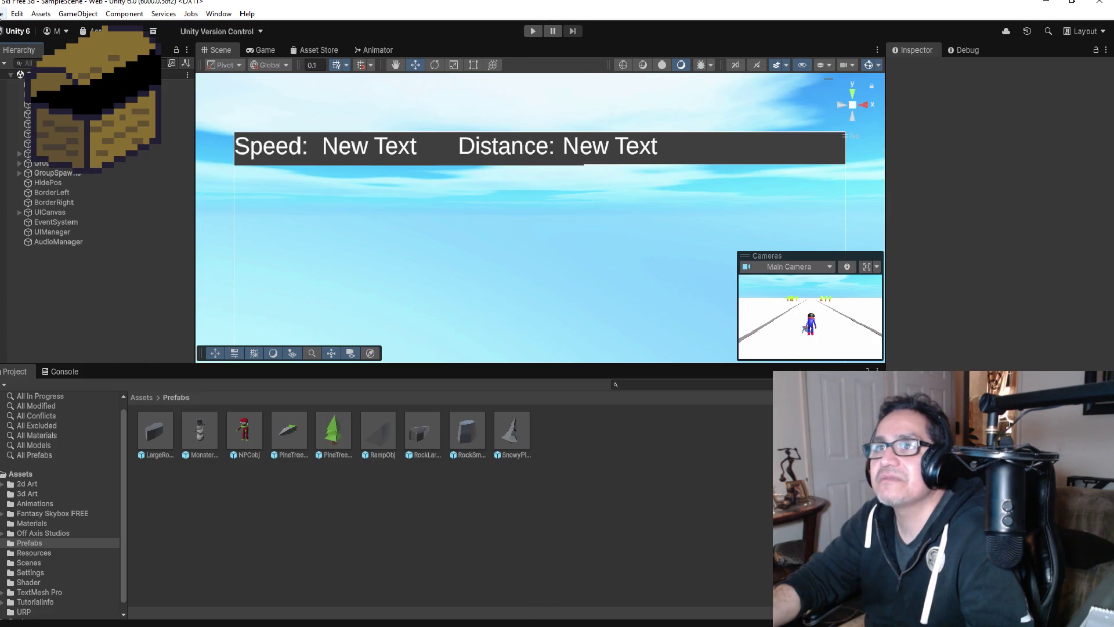
click(2, 14)
key(Escape)
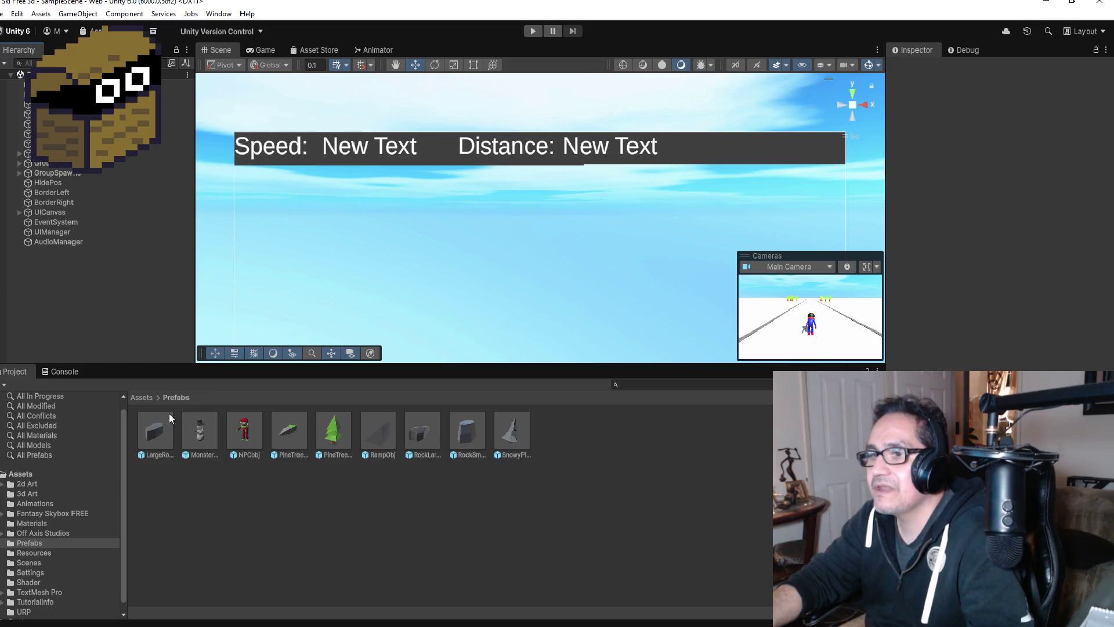
Drag the Penguin model from Assets > 3d Art into the scene, frame it, and view from Top
click(142, 397)
double_click(208, 430)
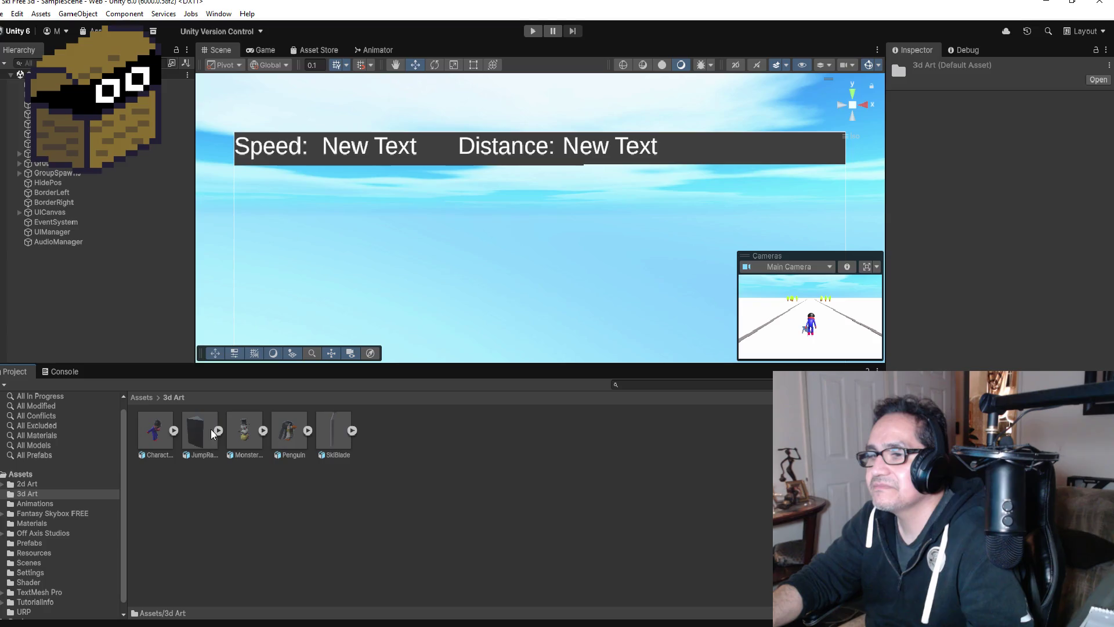
click(295, 430)
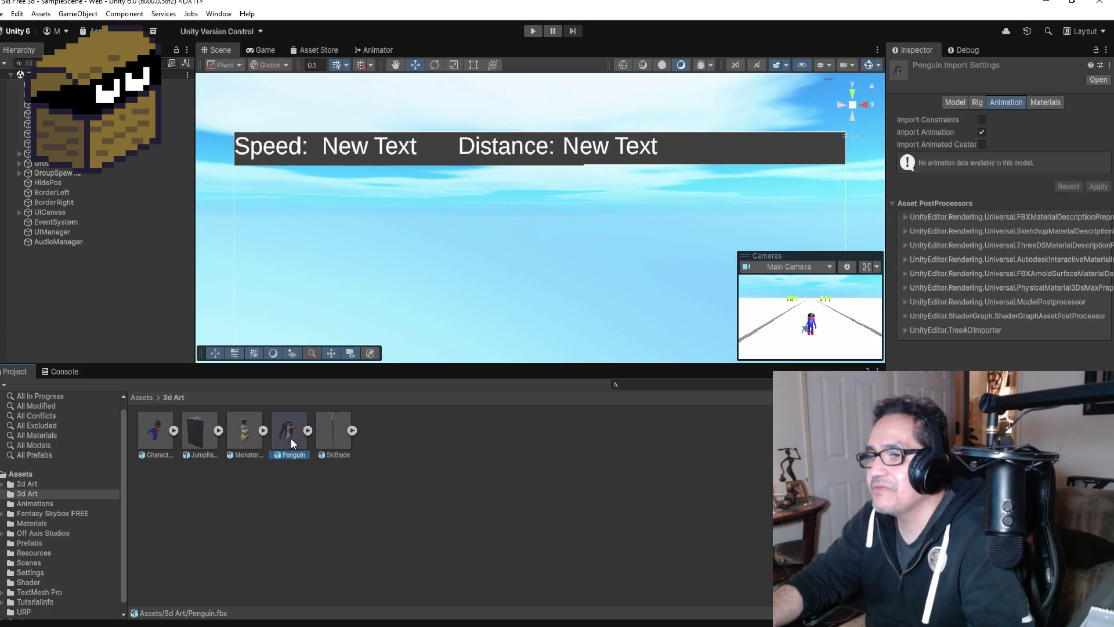
drag(288, 433, 47, 248)
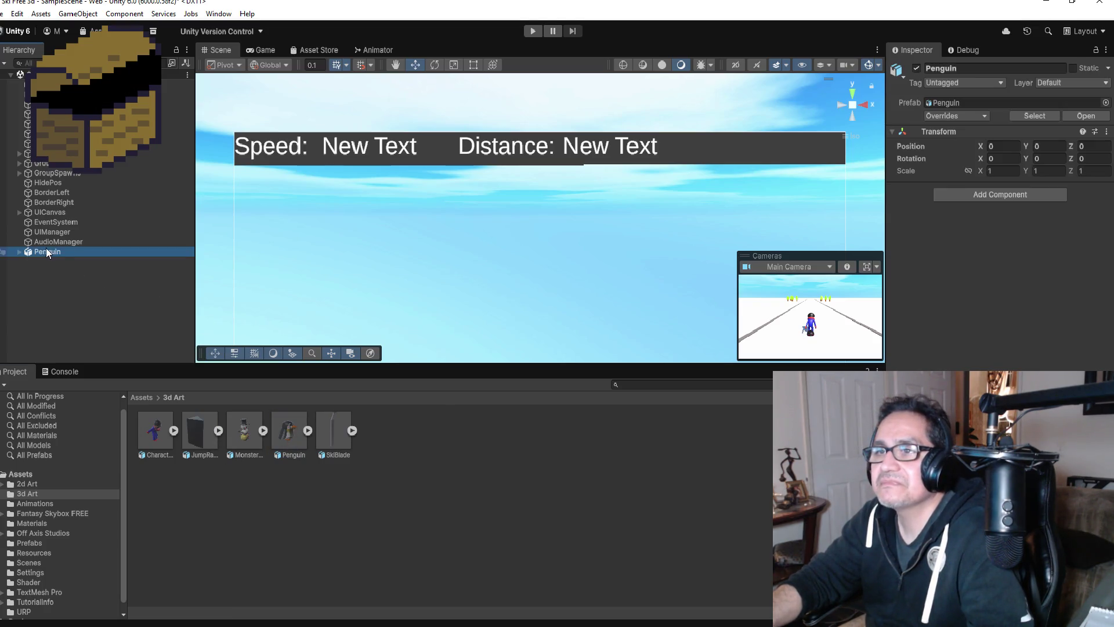
double_click(58, 252)
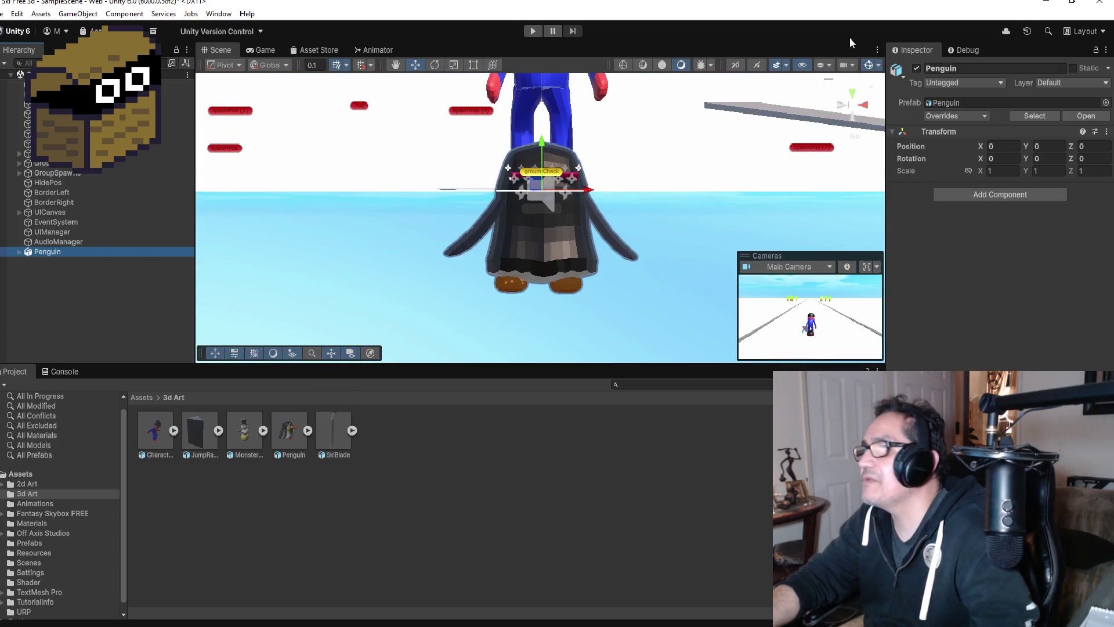
click(851, 93)
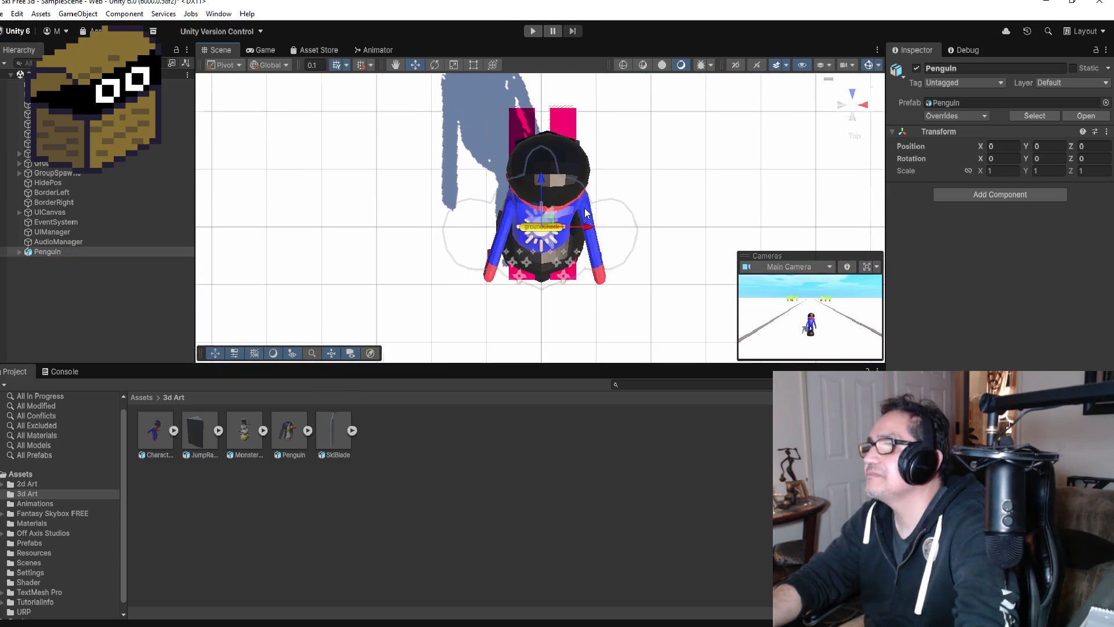